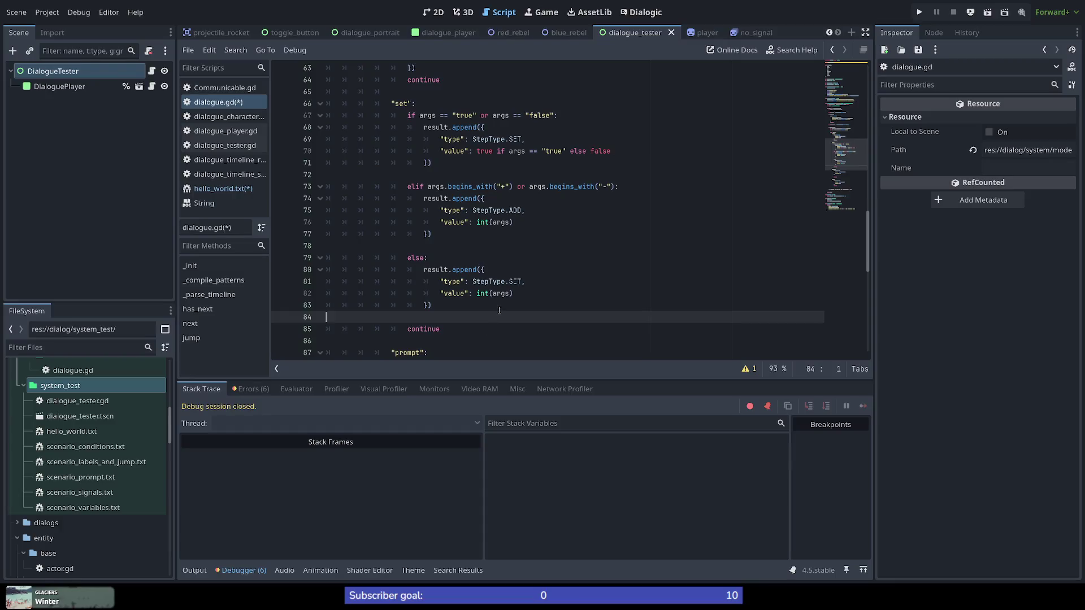
Delete the blank indented line 101 after the goto block's continue in dialogue.gd
scroll(499, 309, down, 7)
scroll(498, 310, up, 3)
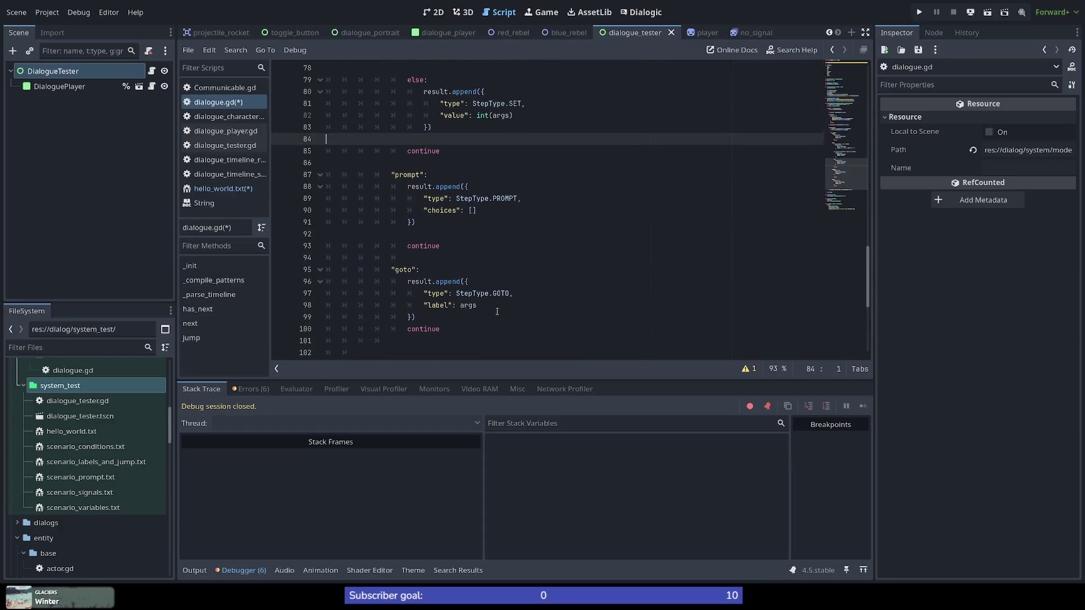
scroll(489, 338, down, 2)
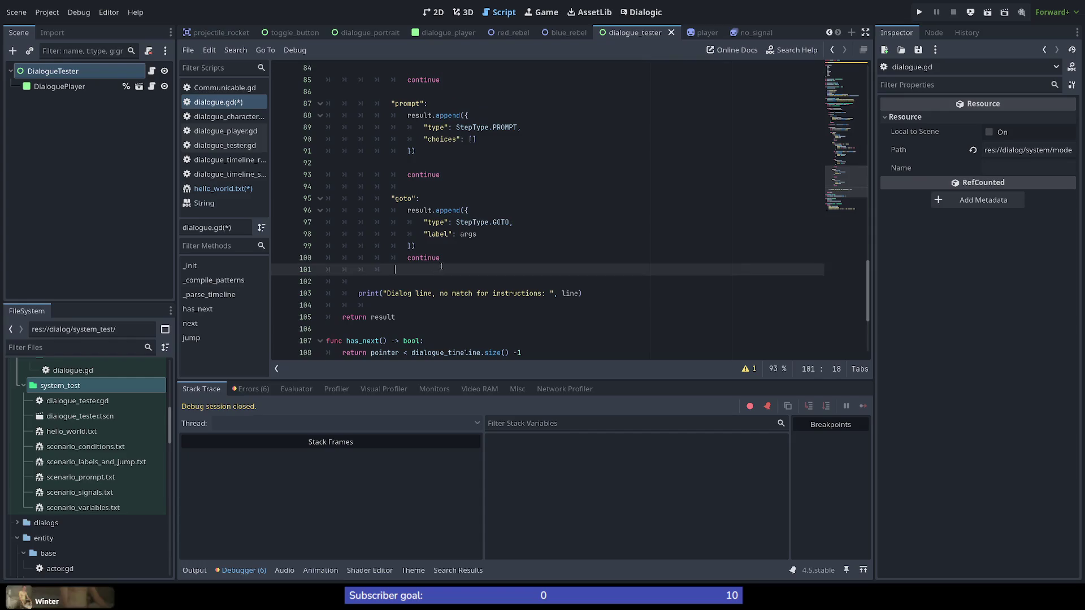
drag(480, 270, 475, 256)
key(BackSpace)
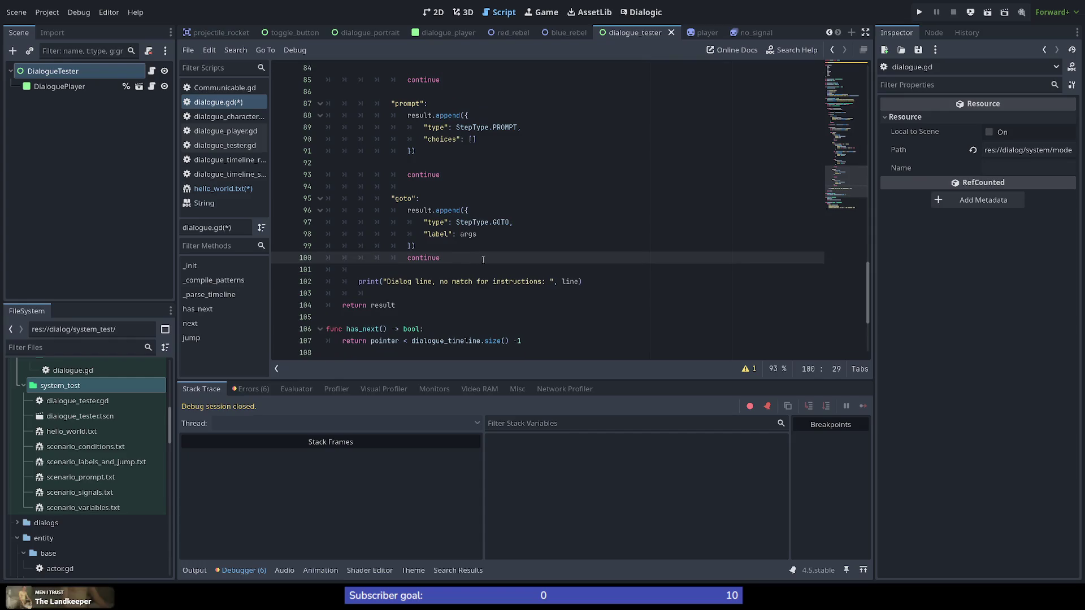
Scroll up to review the boolean value line in the set command block
scroll(486, 259, up, 4)
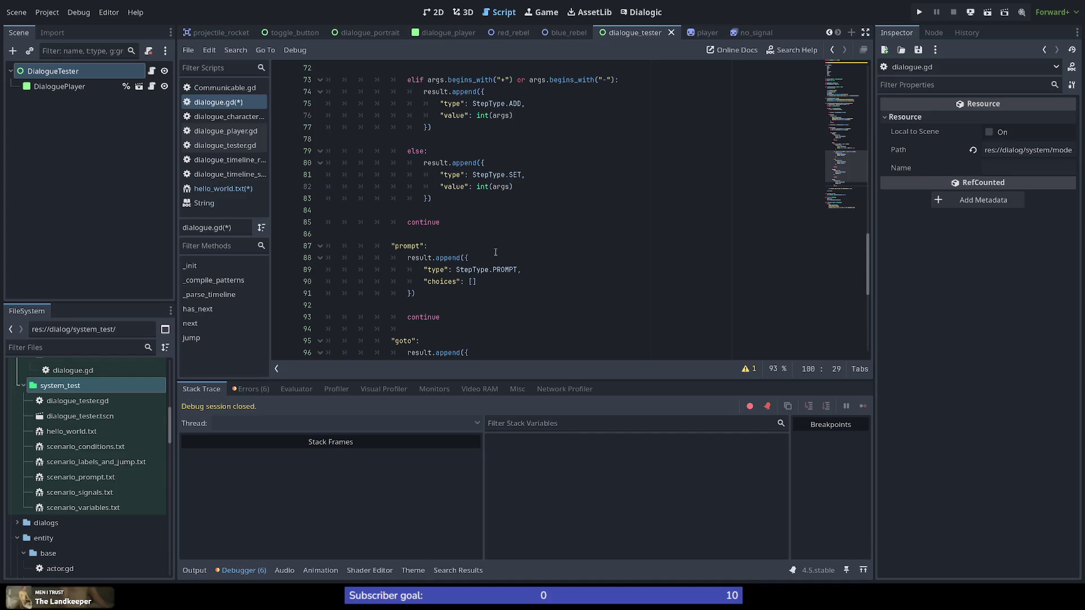
scroll(496, 252, up, 3)
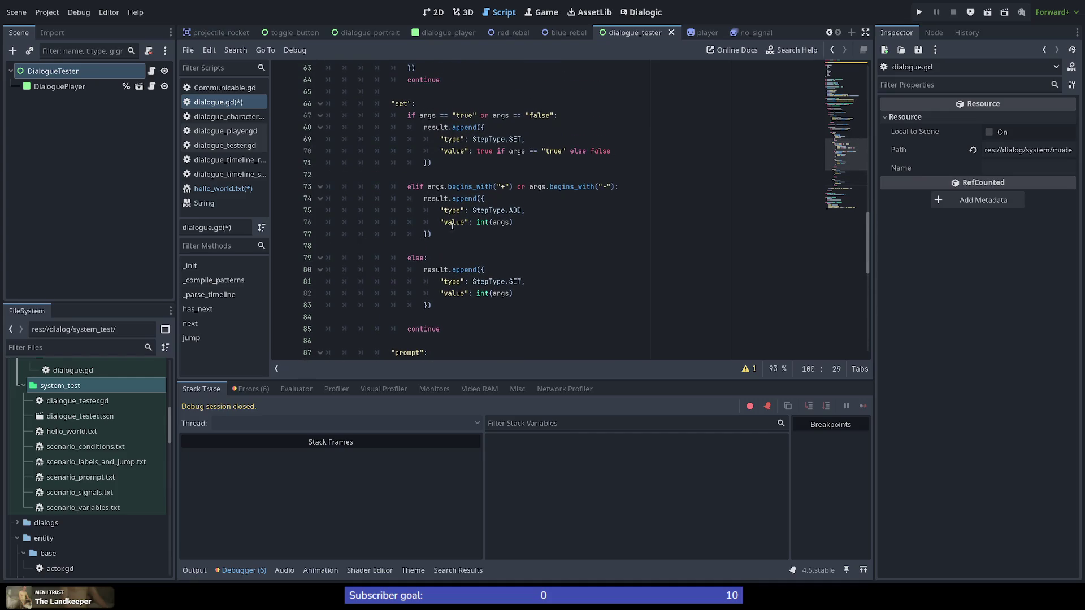
scroll(452, 226, up, 1)
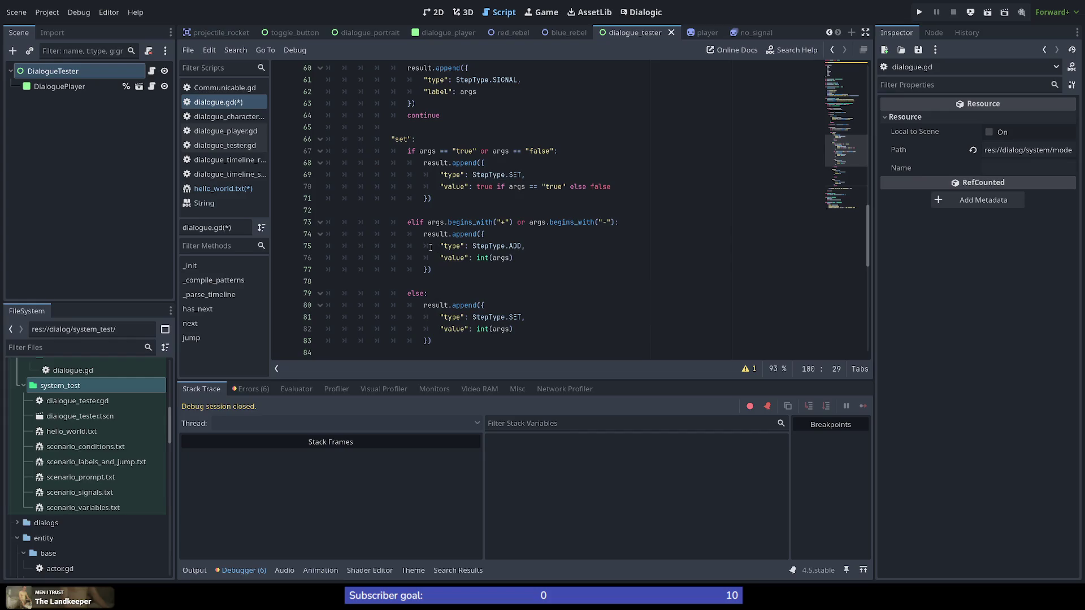
click(510, 187)
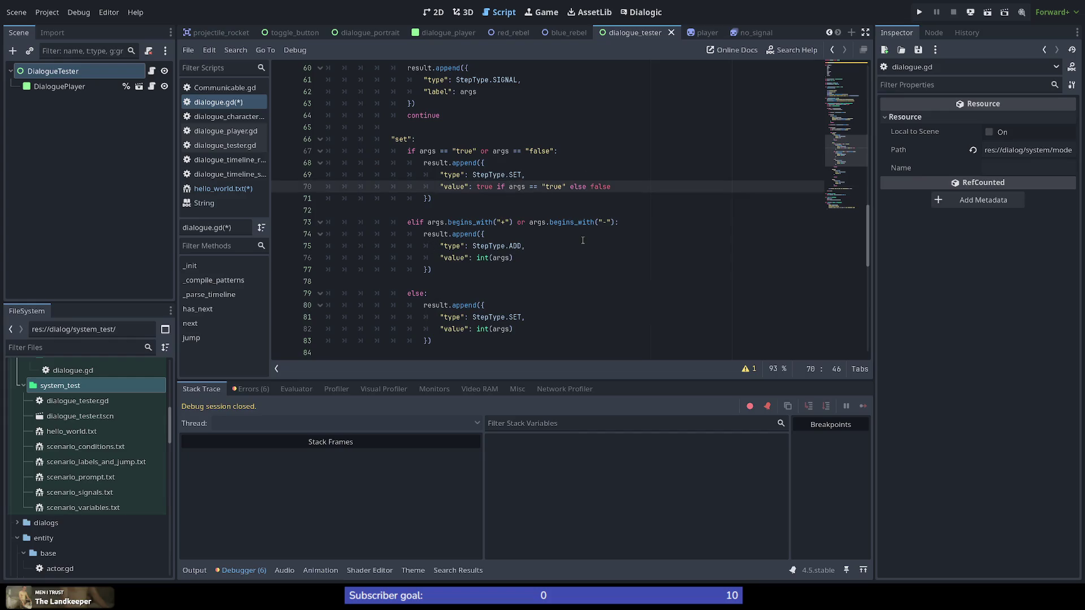
scroll(583, 240, up, 8)
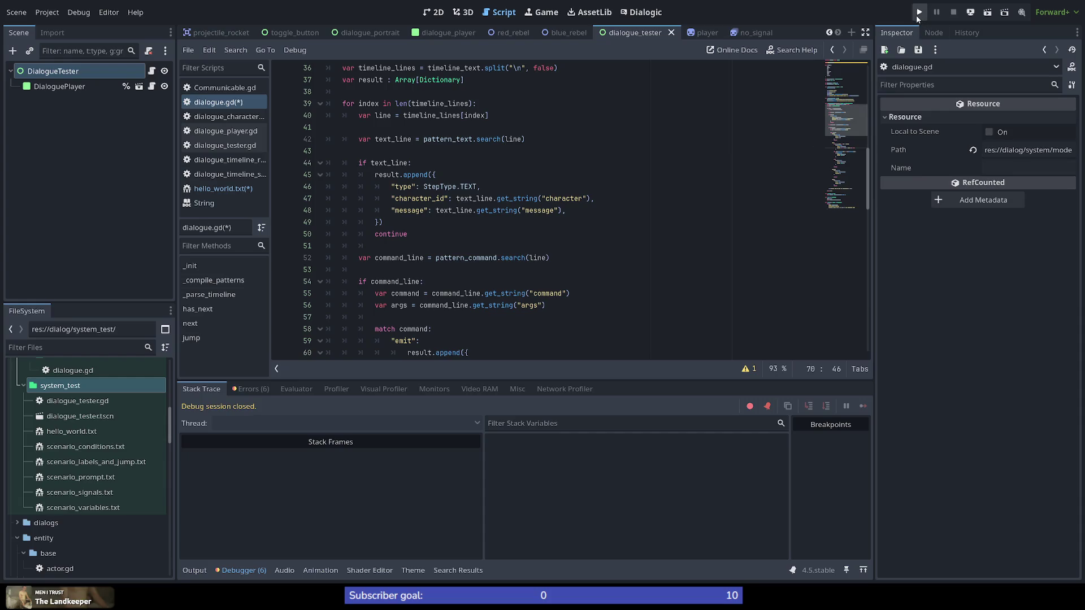
Save the scripts, run the project, then stop it with F8
click(919, 12)
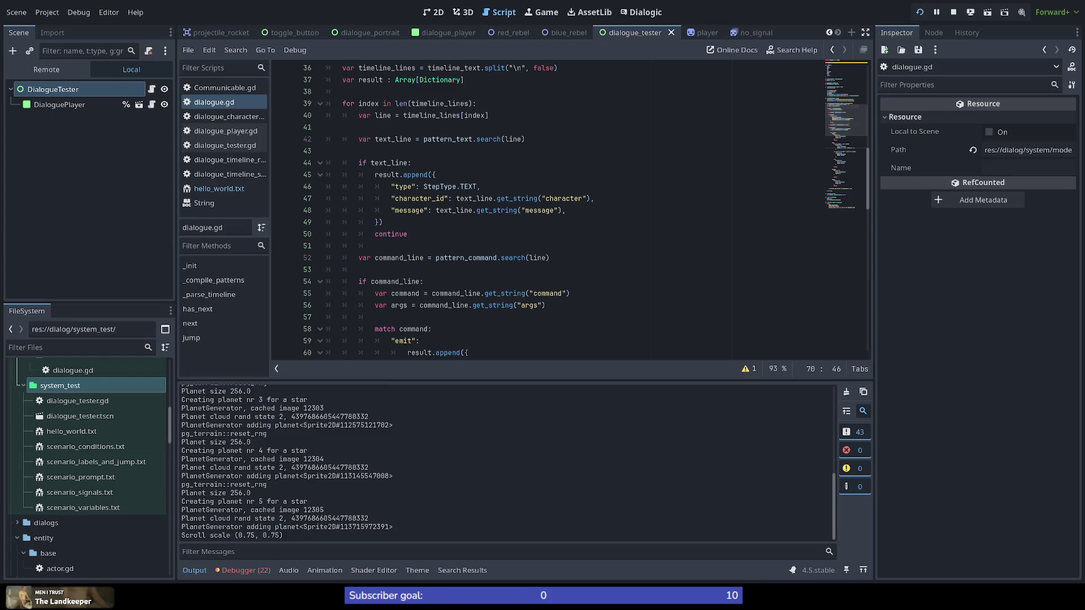
key(F8)
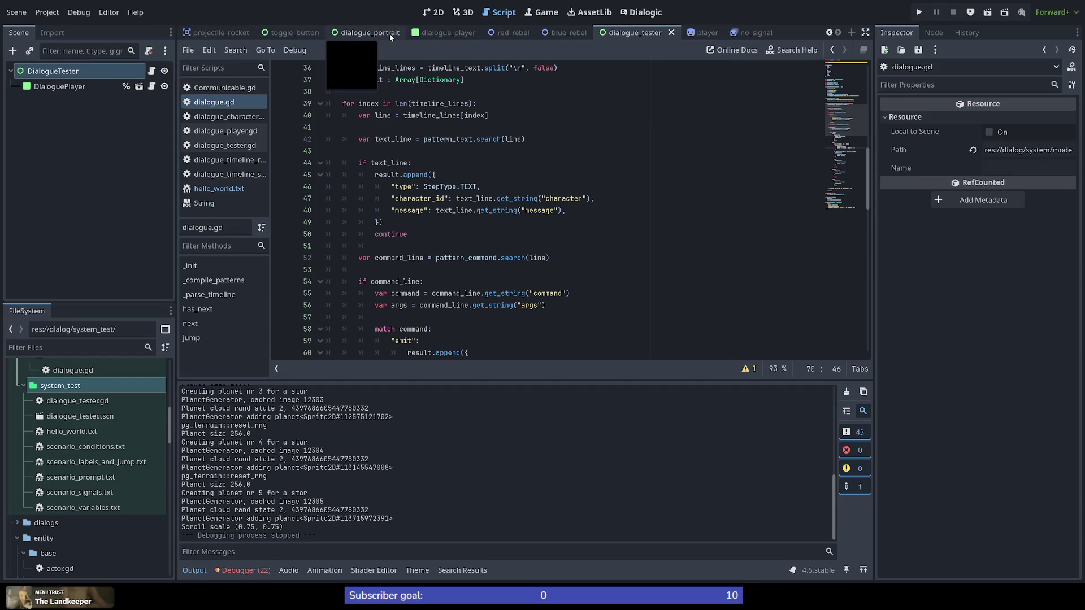
Switch to the console scene, hide the DialoguePlayer node, and run the project again
scroll(355, 34, up, 5)
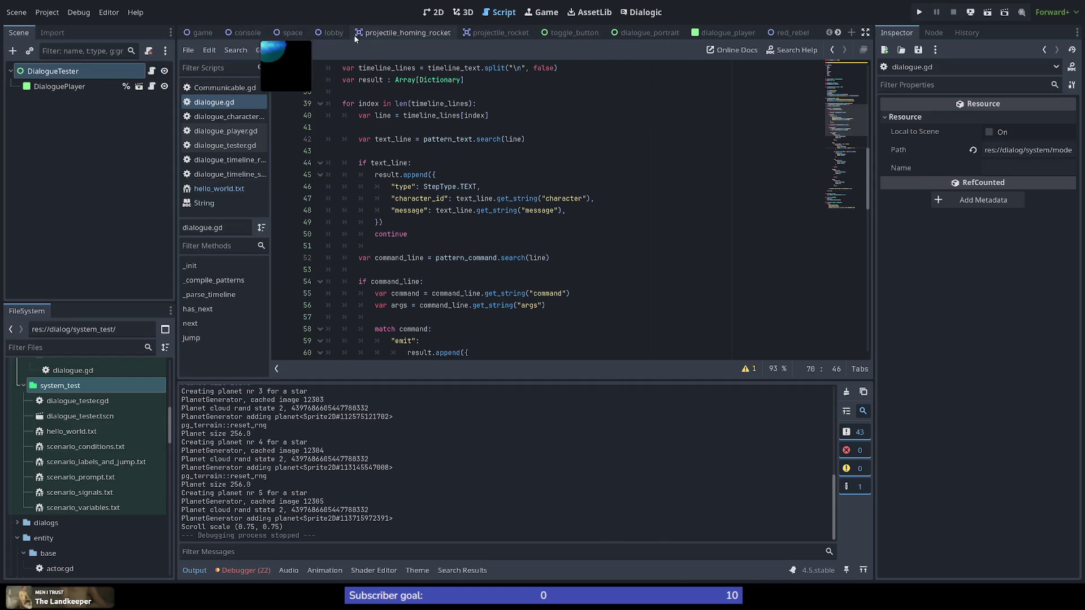
click(244, 32)
scroll(80, 181, down, 2)
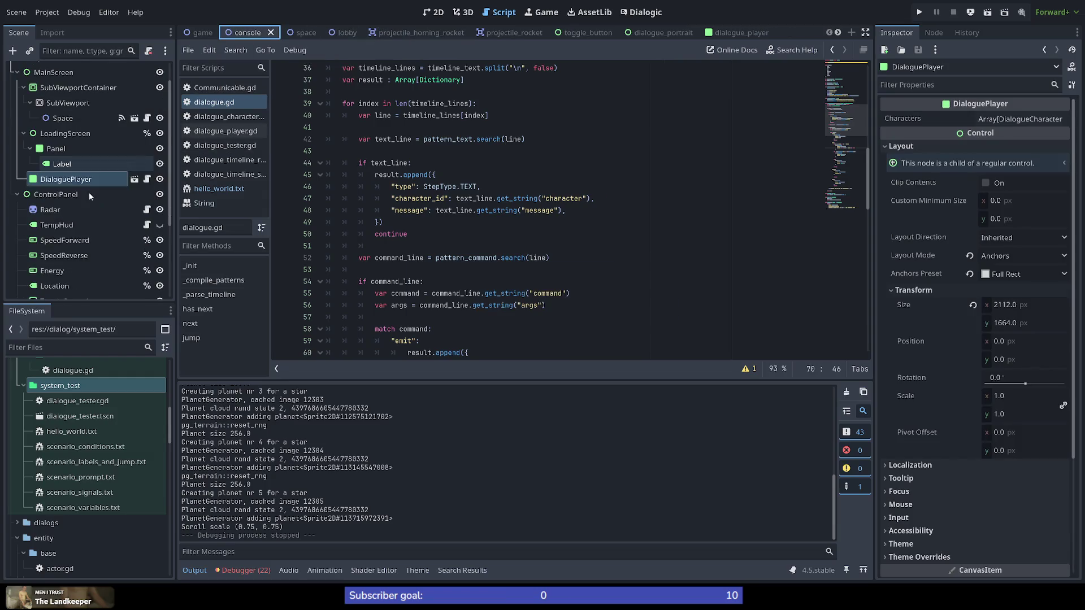
click(160, 180)
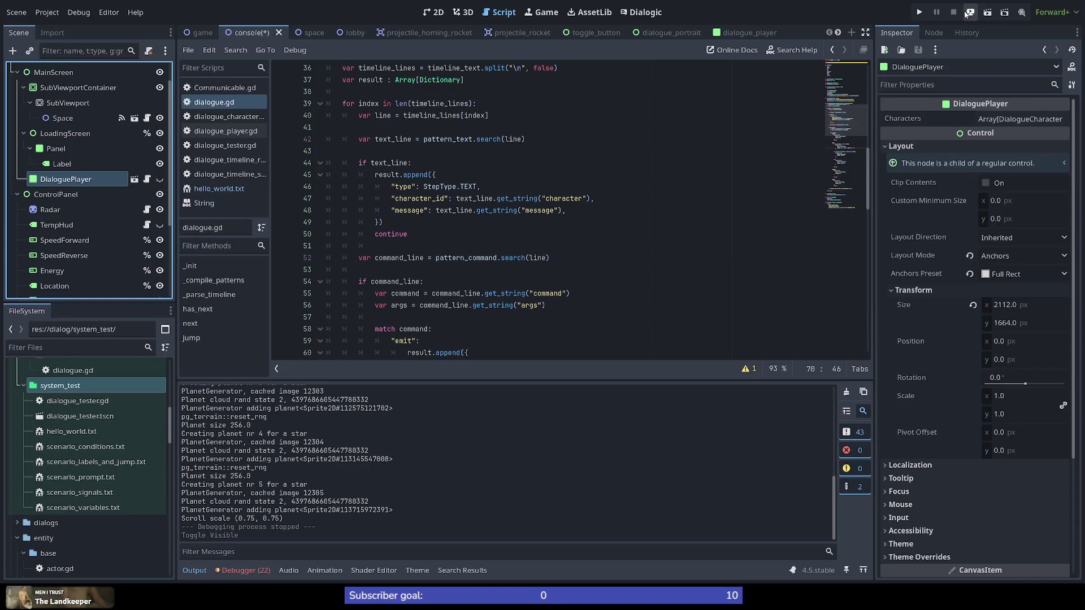
click(919, 12)
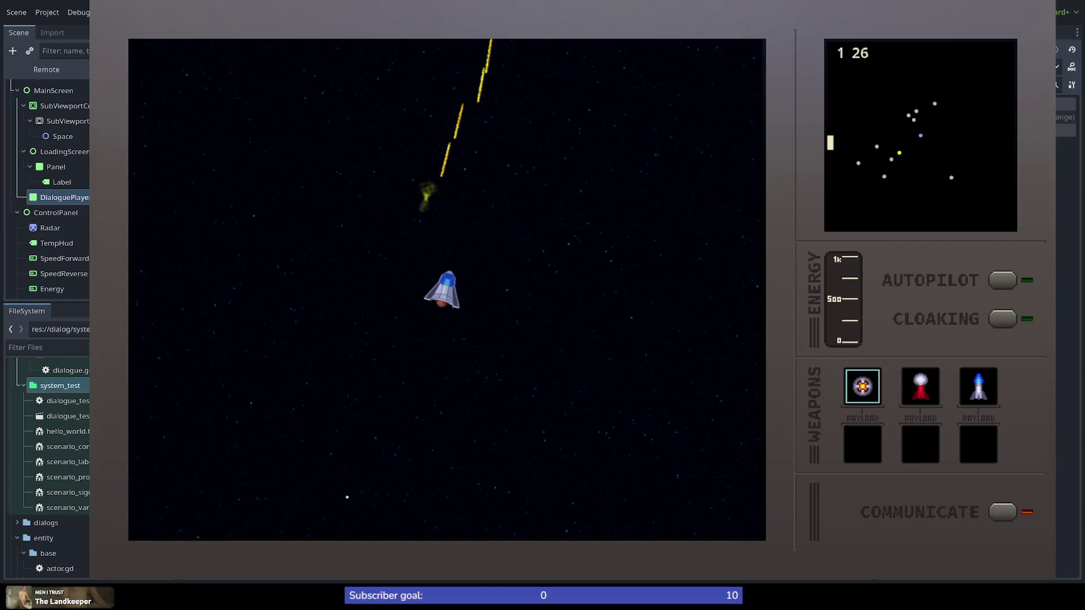
Relaunch the game with F5 and turn the ship left, up and down
key(F8)
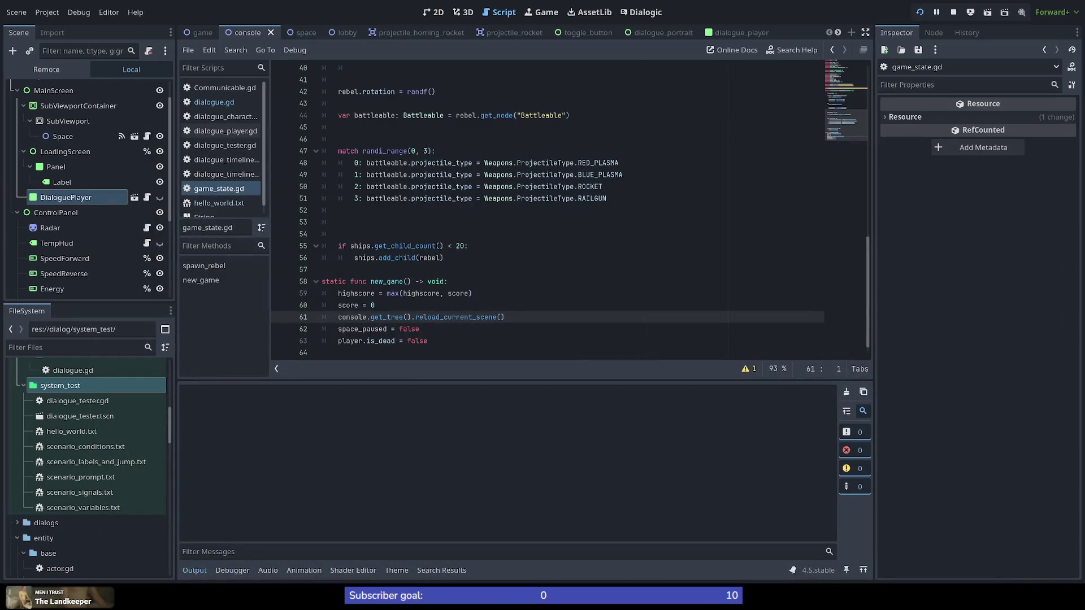
key(F5)
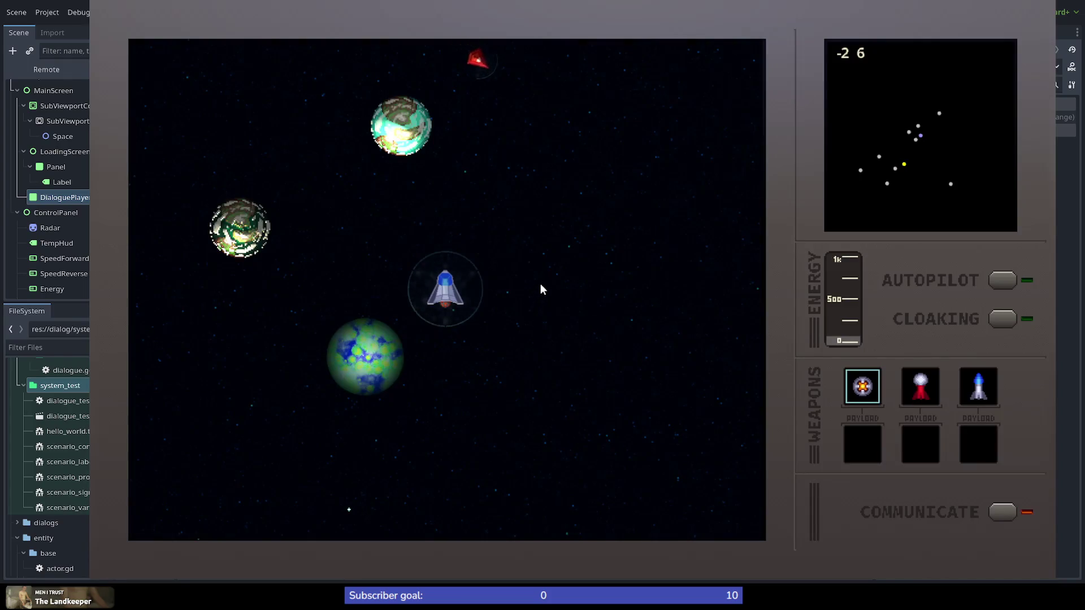
key(Left)
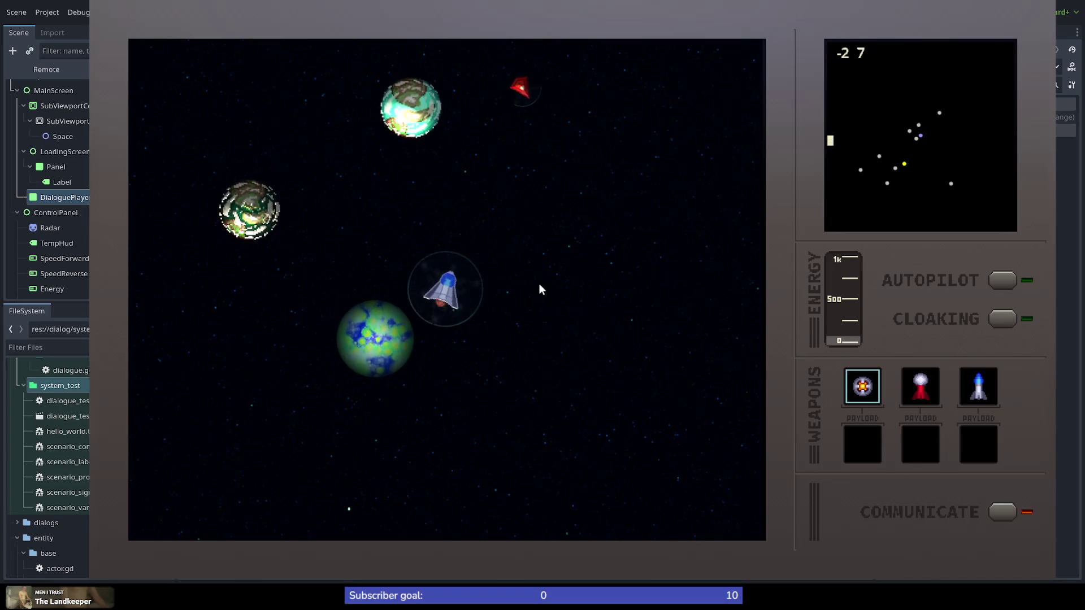
key(Right)
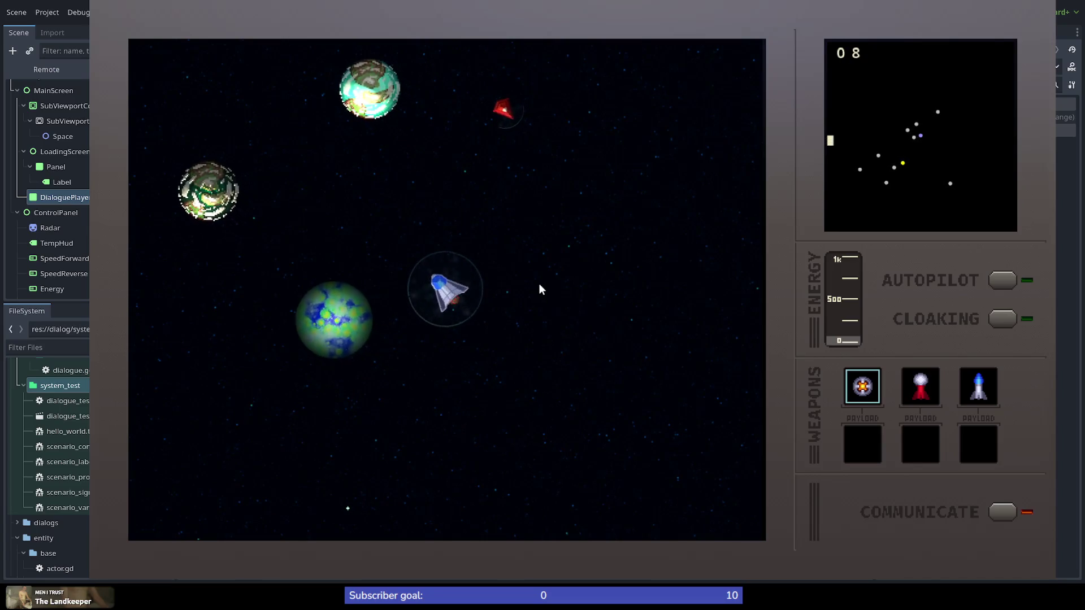
key(Left)
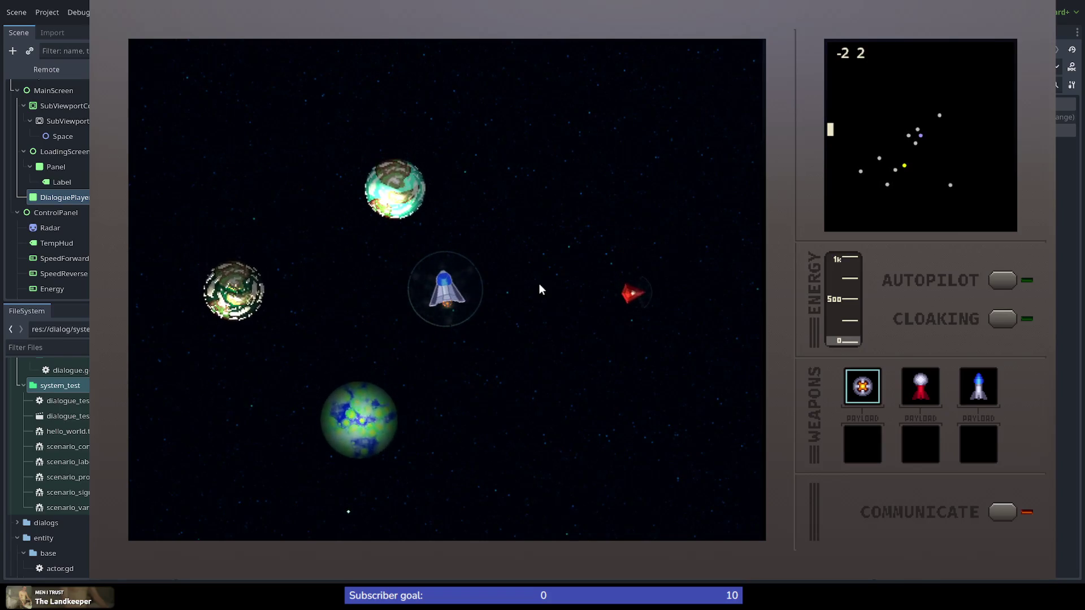
key(Left)
key(Right)
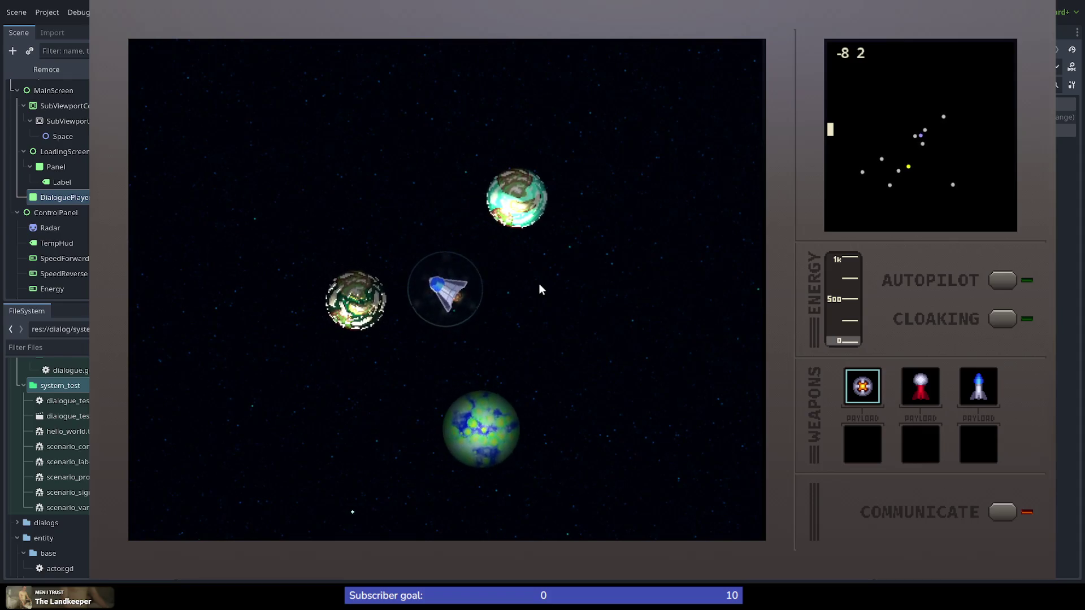
key(Right)
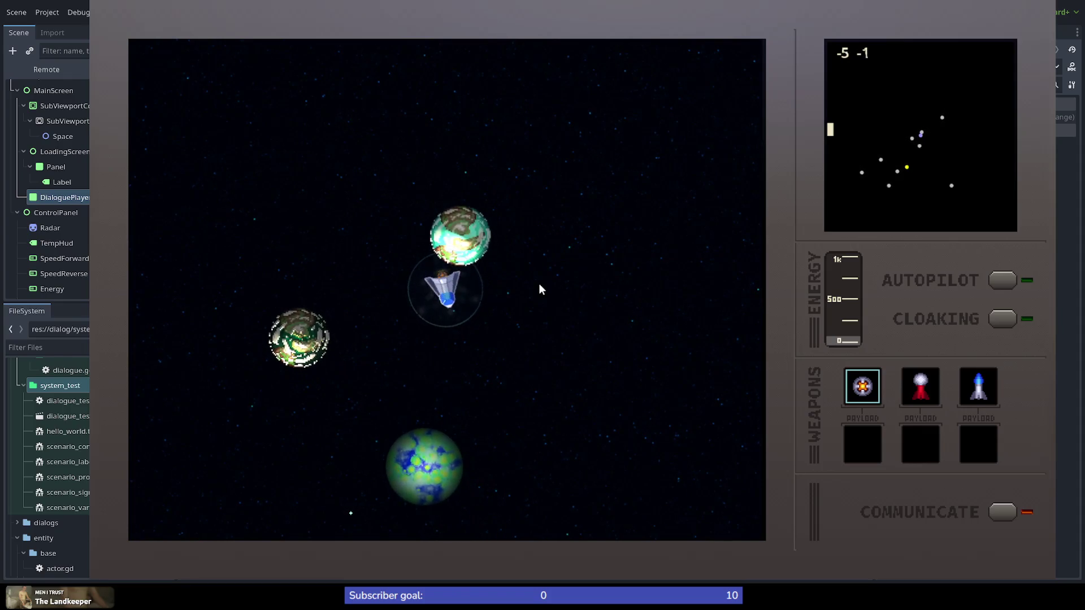
key(Left)
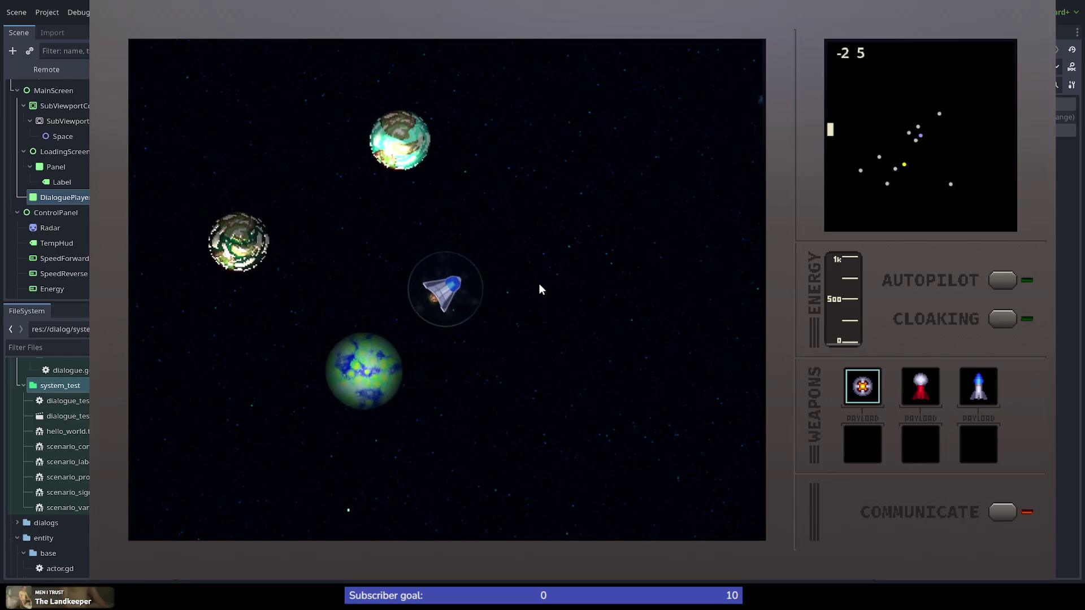
Rotate the ship counter-clockwise through several full turns, ending pointed upward
key(Left)
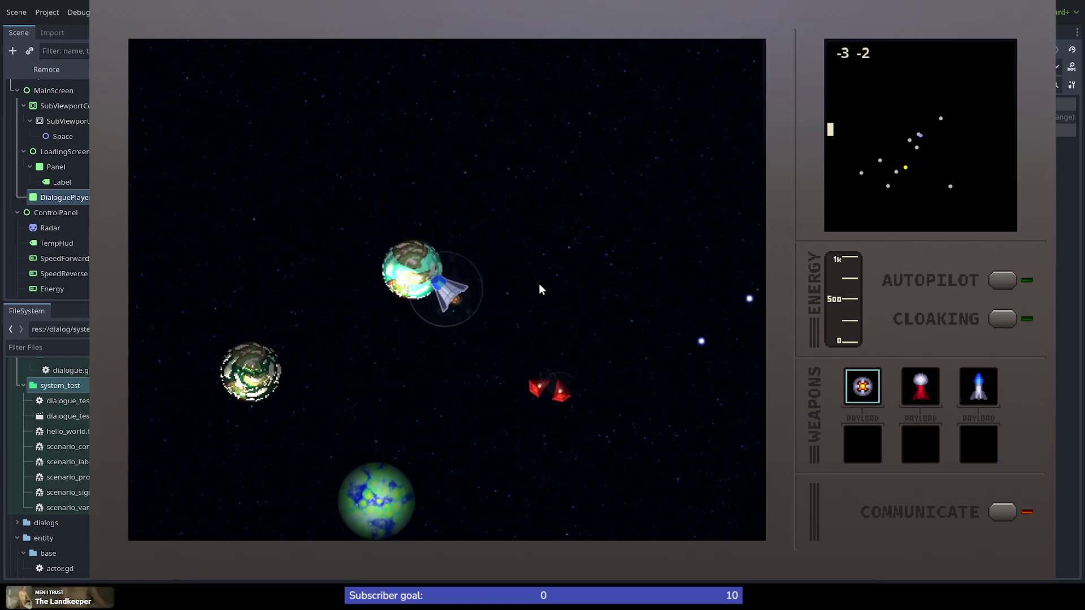
key(Left)
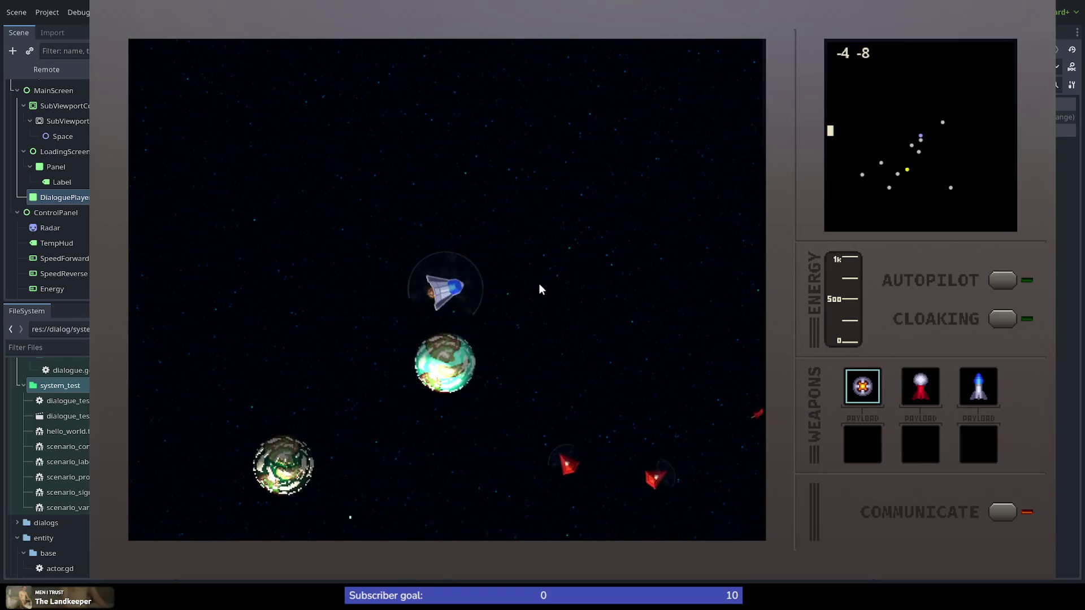
key(Left)
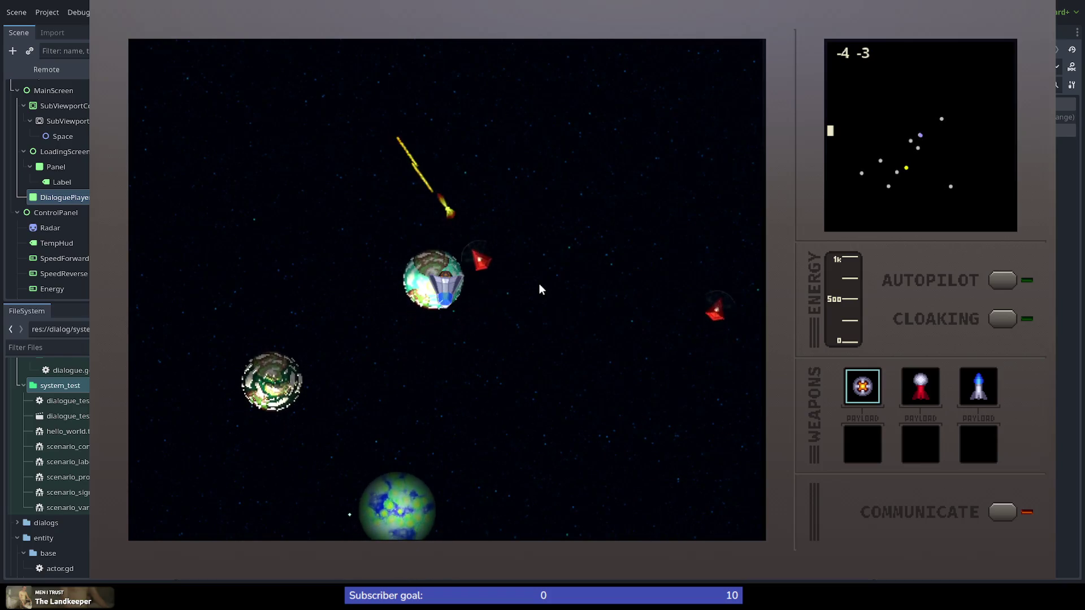
key(Left)
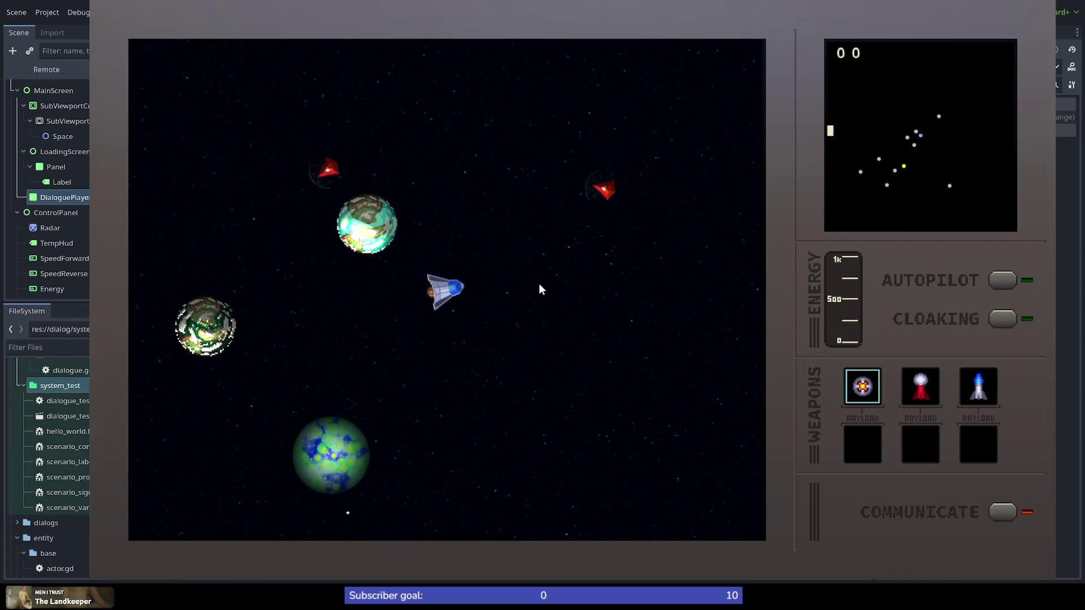
key(Left)
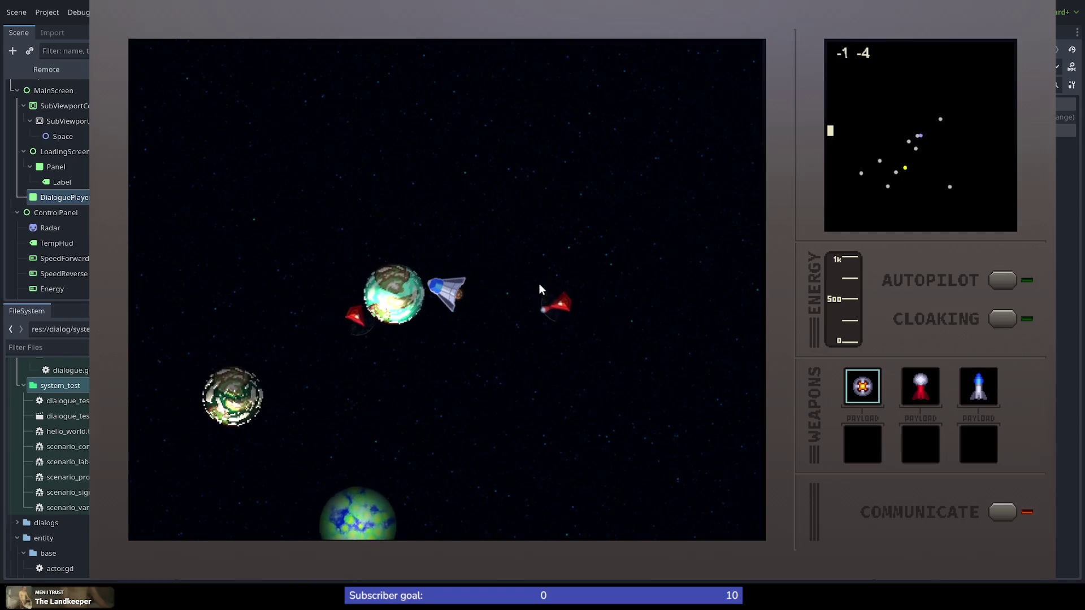
key(Left)
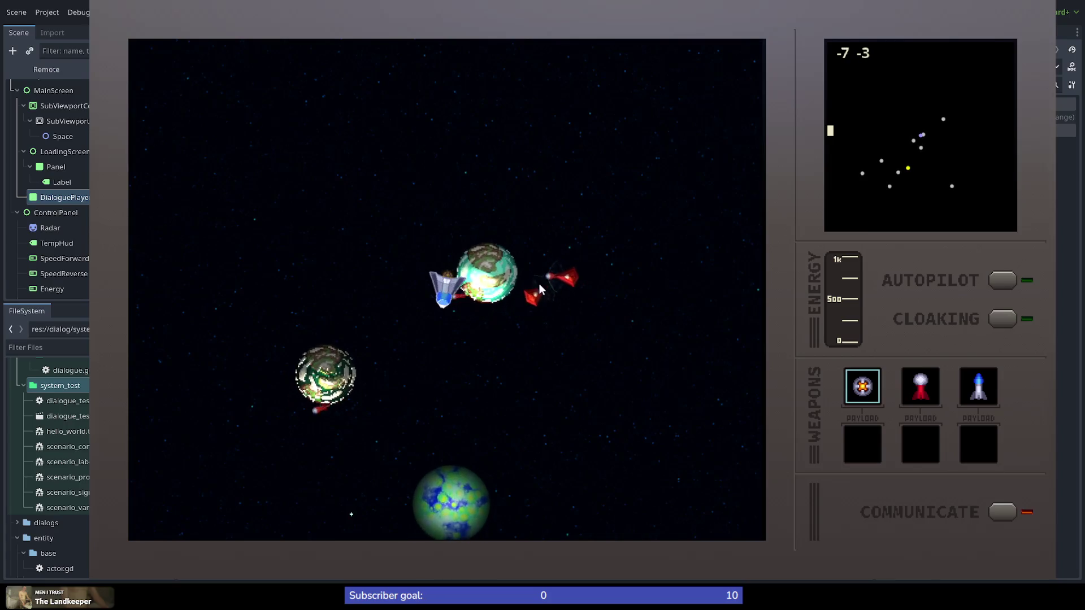
key(Left)
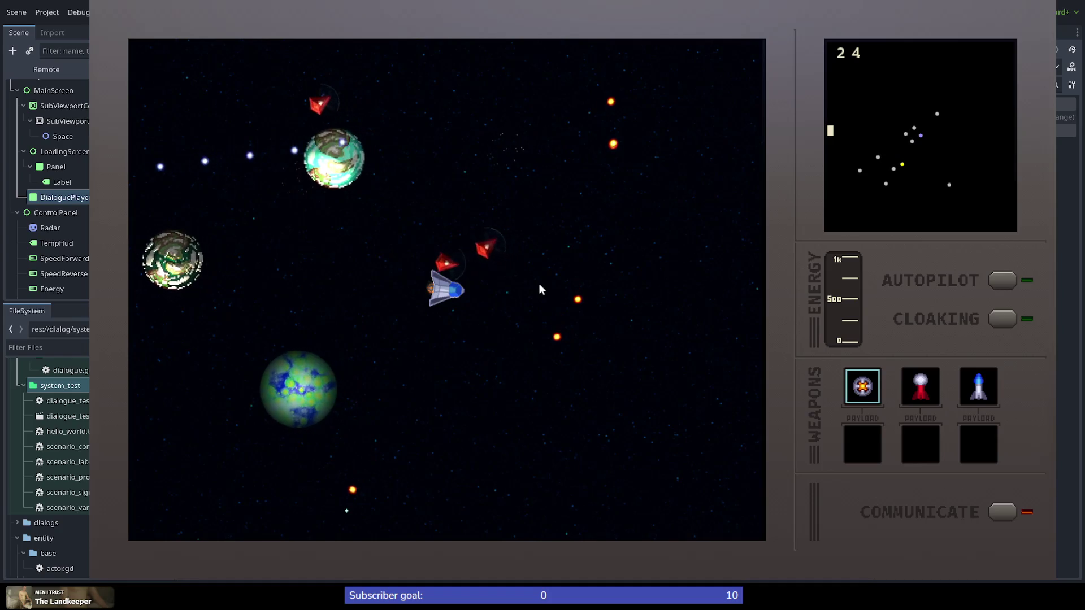
key(Left)
key(Right)
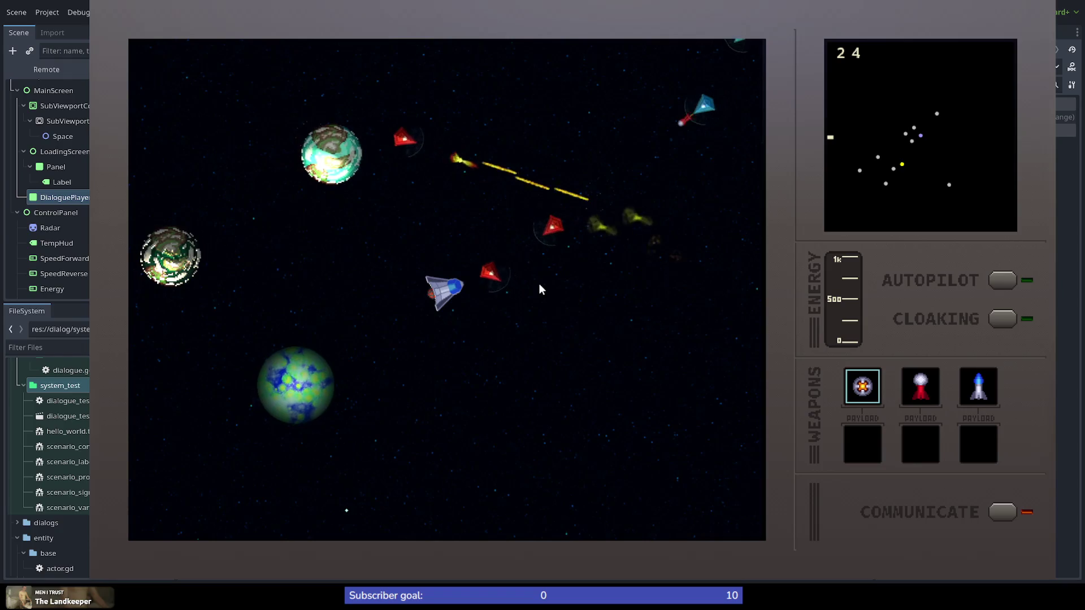
key(Left)
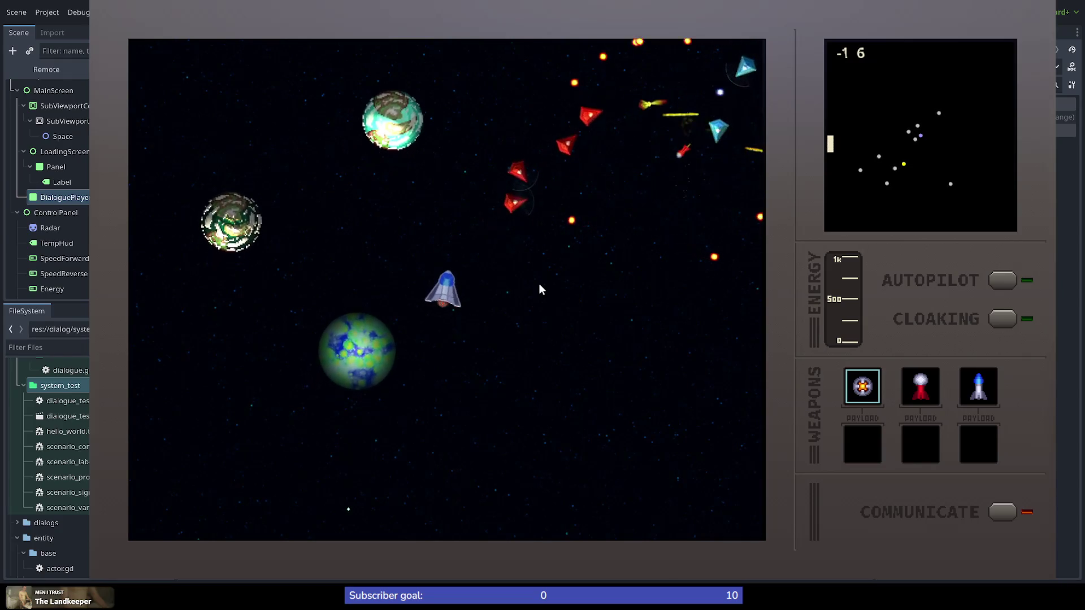
key(Left)
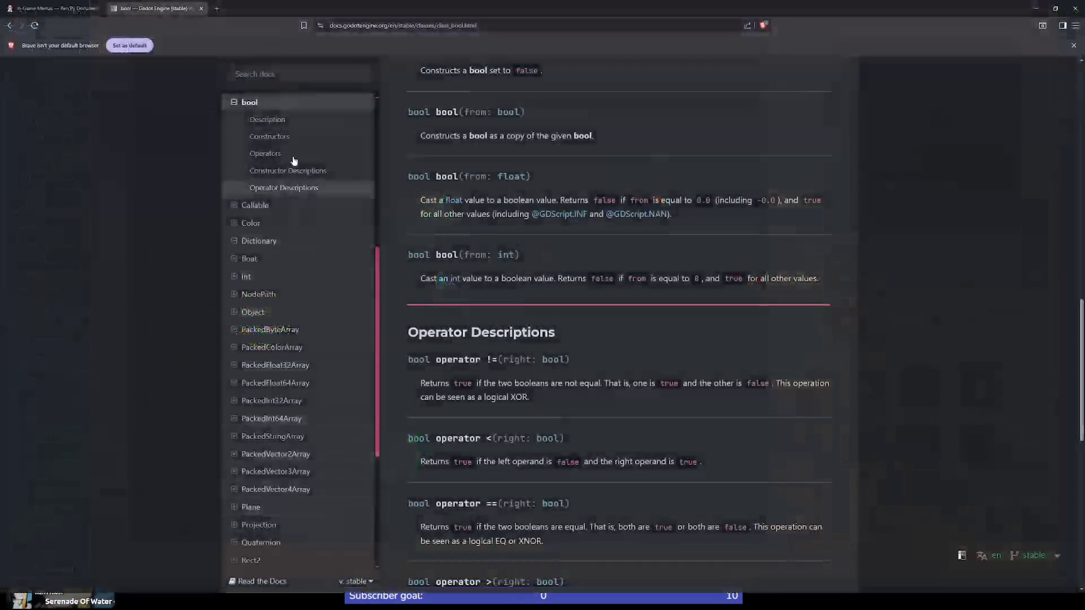
On the Ren'Py In-Game Menus page, select the first menu example down to its jump line
click(86, 10)
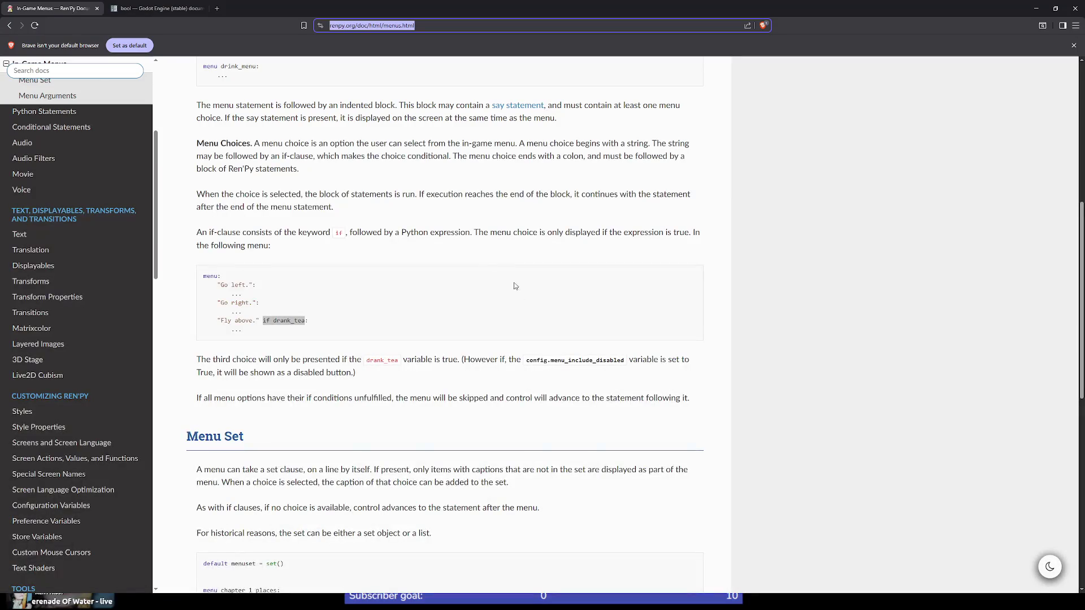
scroll(445, 231, up, 2)
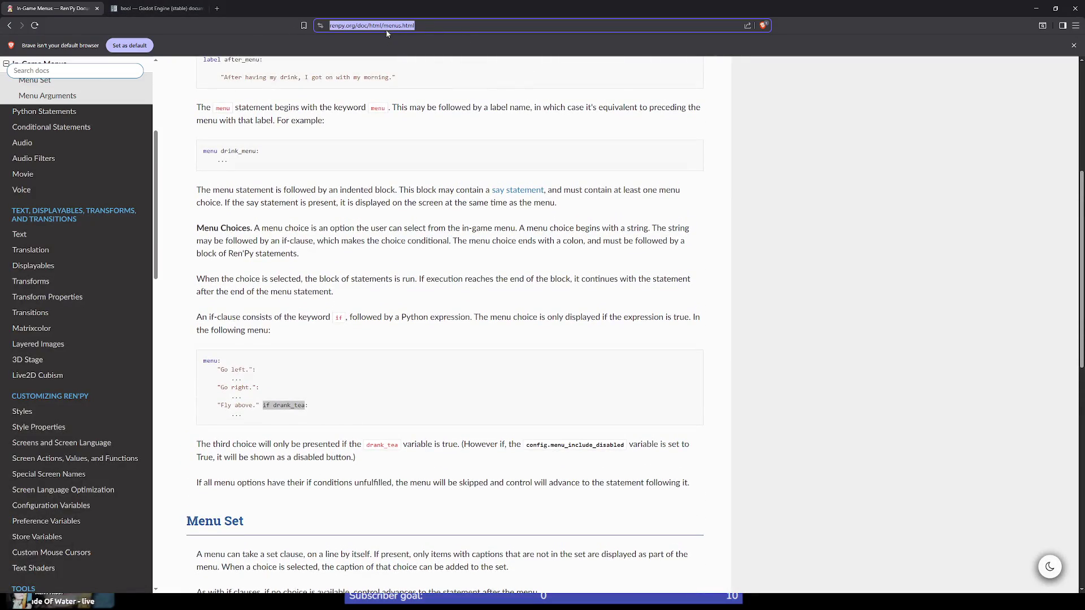
click(361, 238)
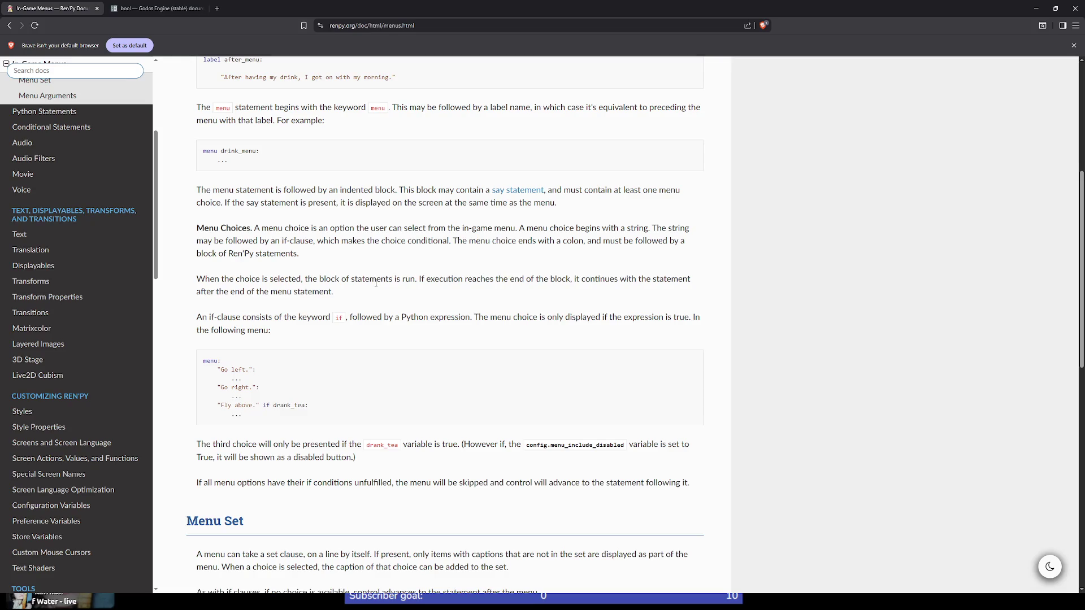
scroll(376, 283, down, 2)
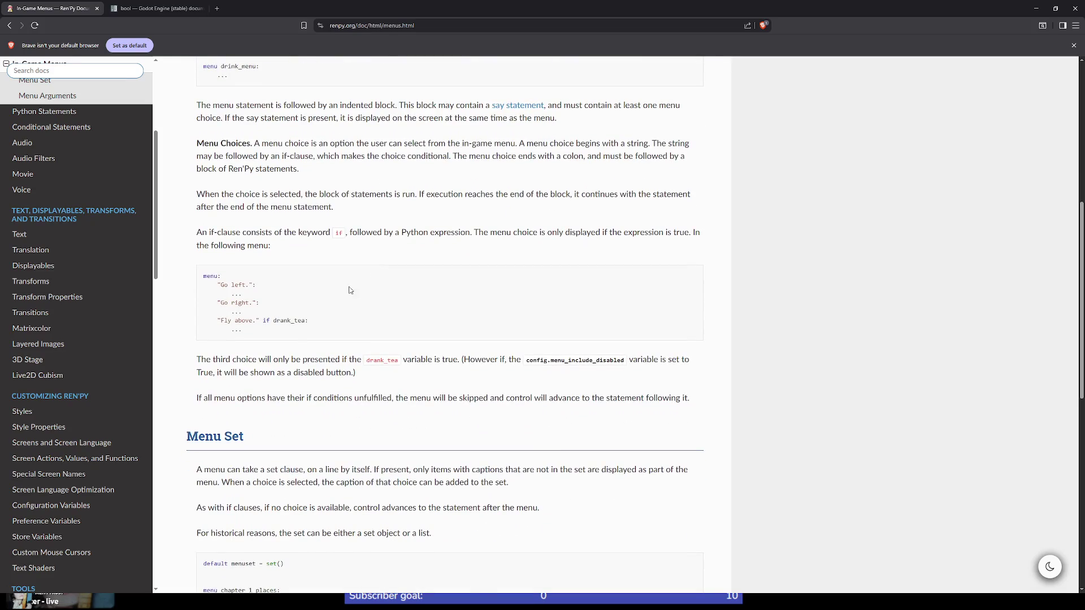
scroll(291, 335, up, 6)
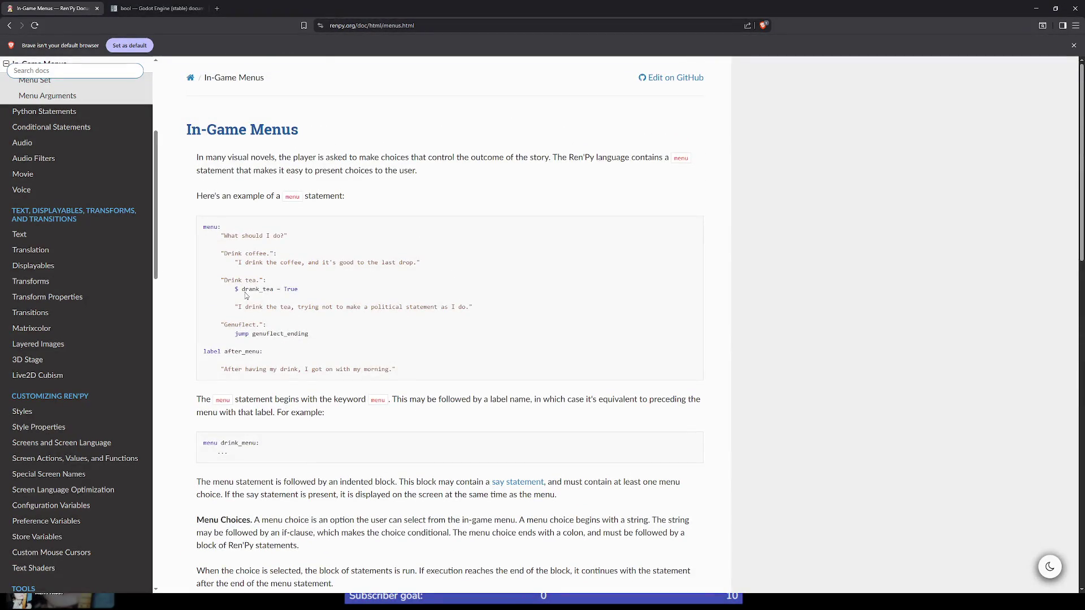
drag(408, 373, 203, 226)
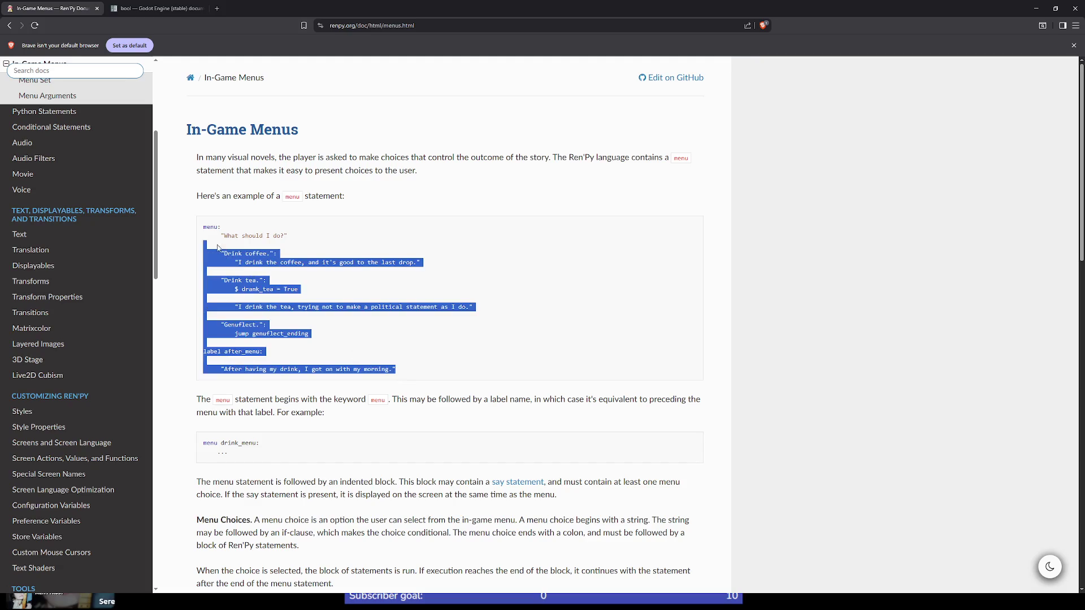
click(447, 372)
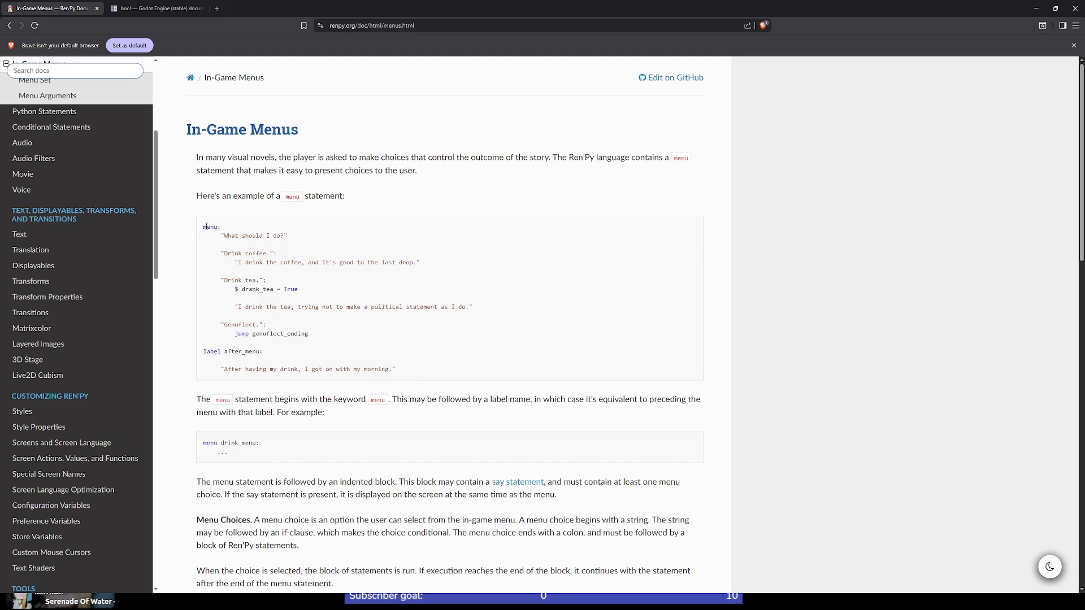
drag(205, 227, 353, 335)
click(355, 335)
Pick out the 'Drink coffee.' choice, its reply, '$ drank_tea = True' and 'jump', then return to the bool page
drag(221, 254, 304, 257)
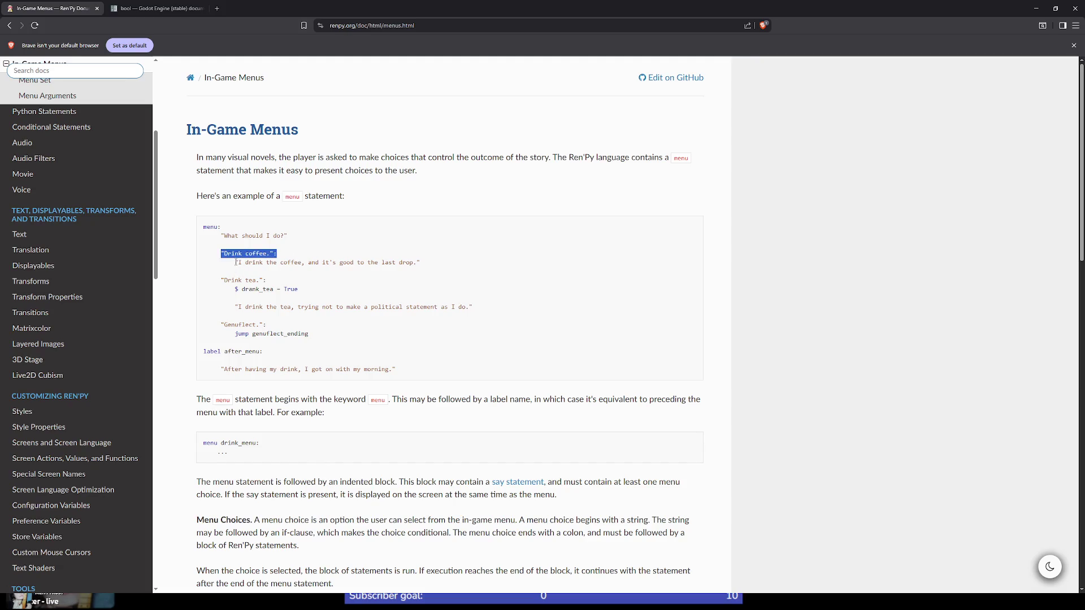
drag(235, 262, 423, 263)
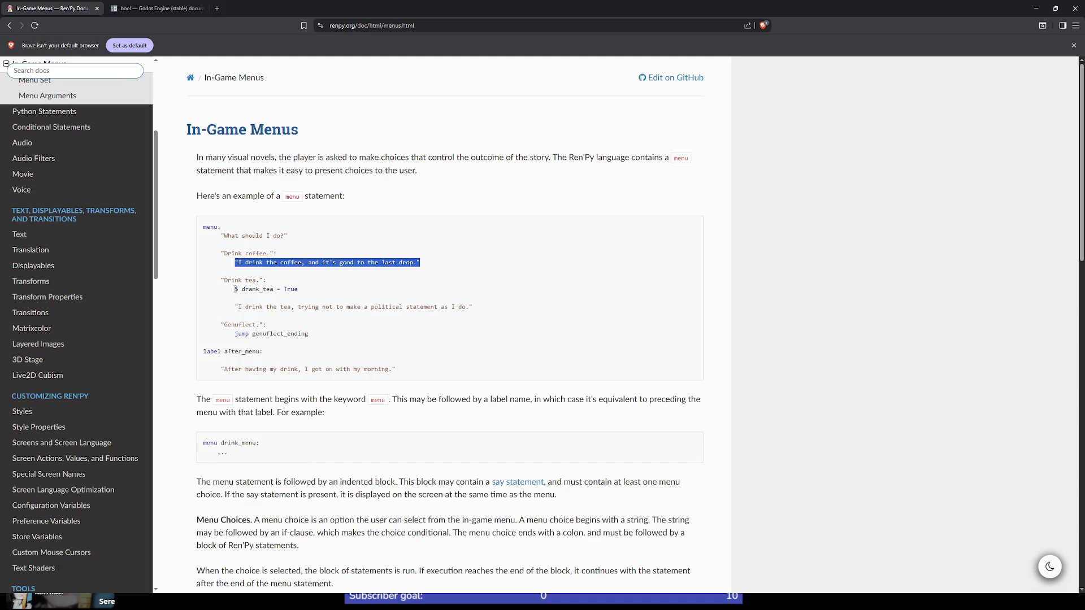
drag(236, 289, 319, 294)
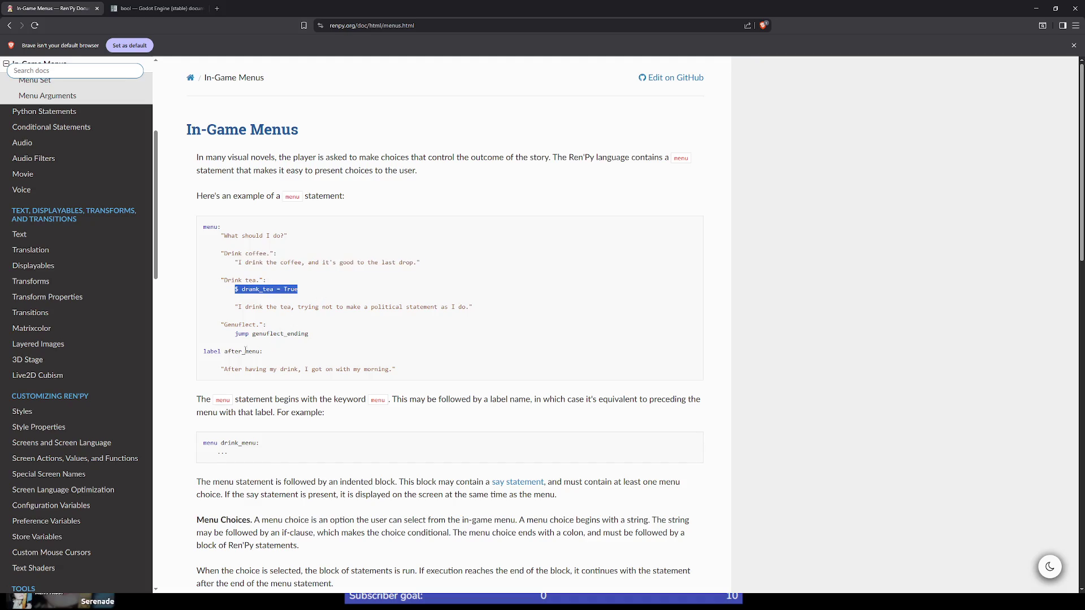
double_click(242, 334)
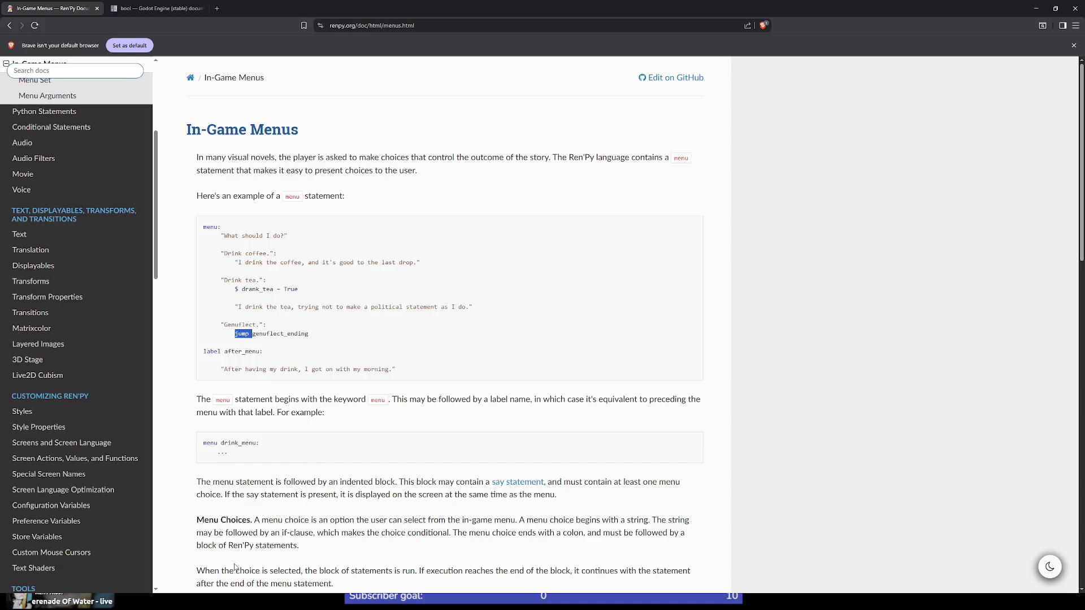
click(159, 10)
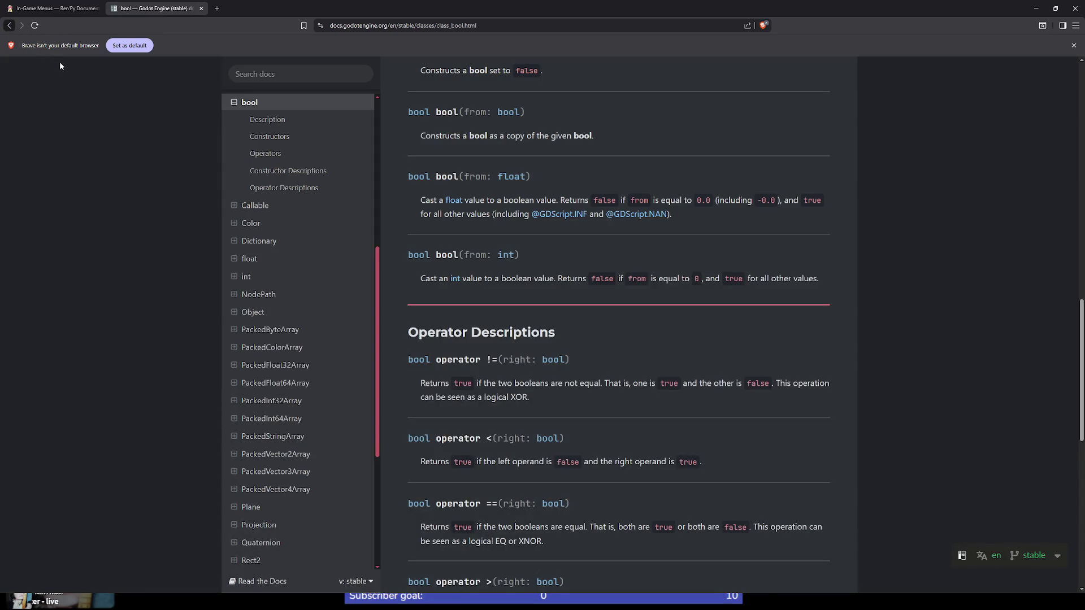
Go back to the ink guide's Choices section and select the 'Hello back!' and 'Nice to hear from you!' lines
key(alt+Left)
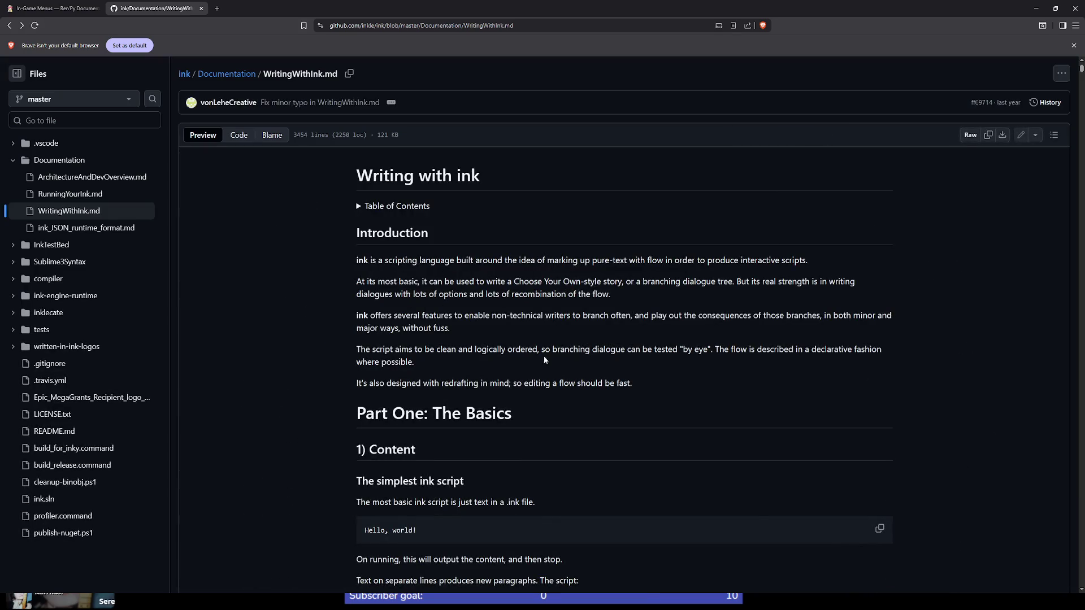
scroll(544, 360, down, 10)
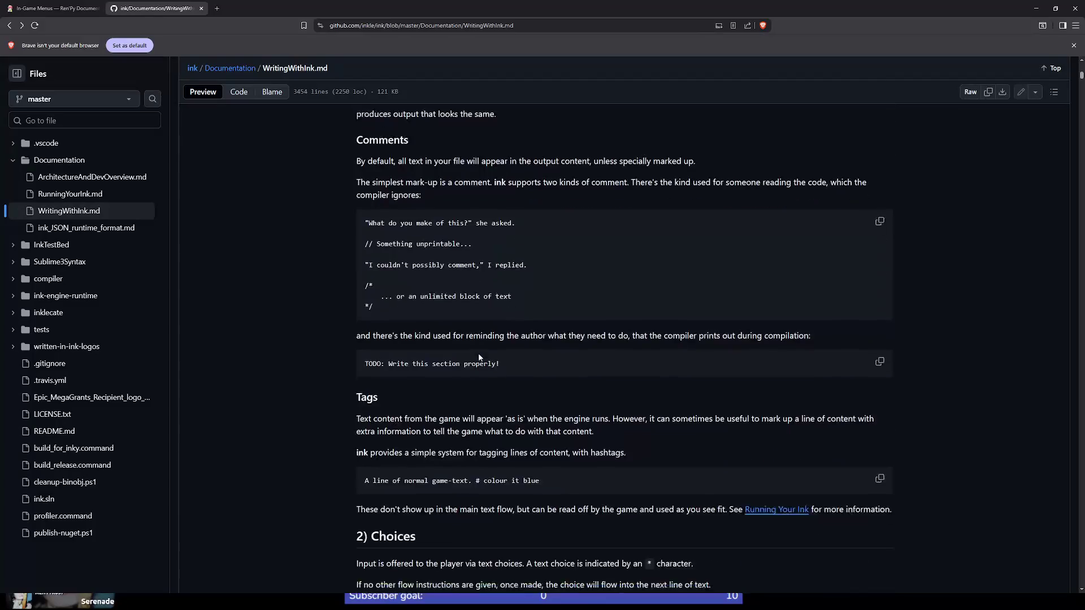
scroll(501, 338, down, 7)
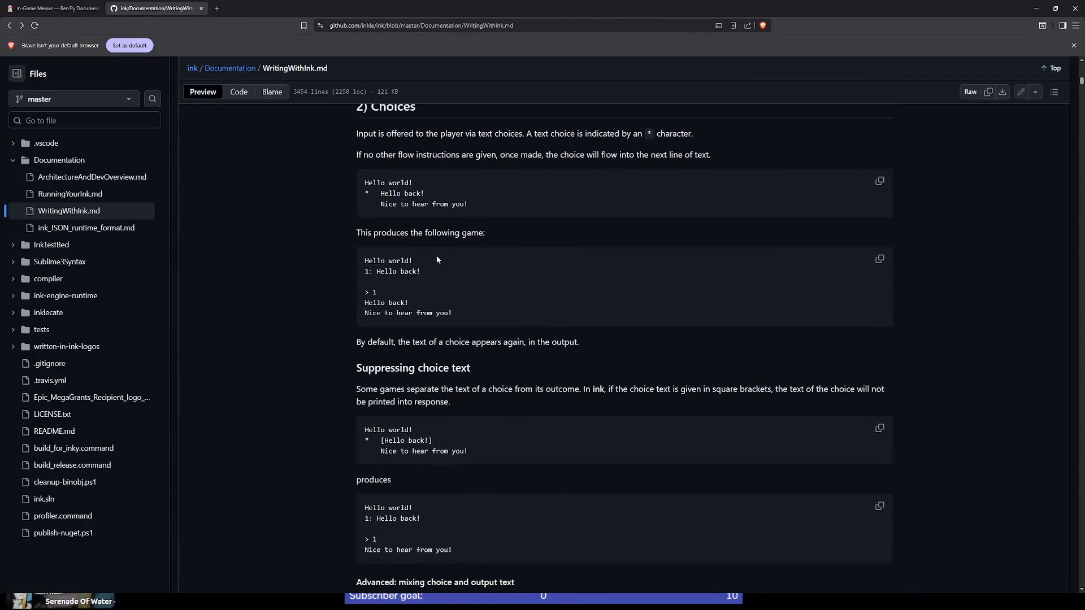
scroll(431, 412, down, 2)
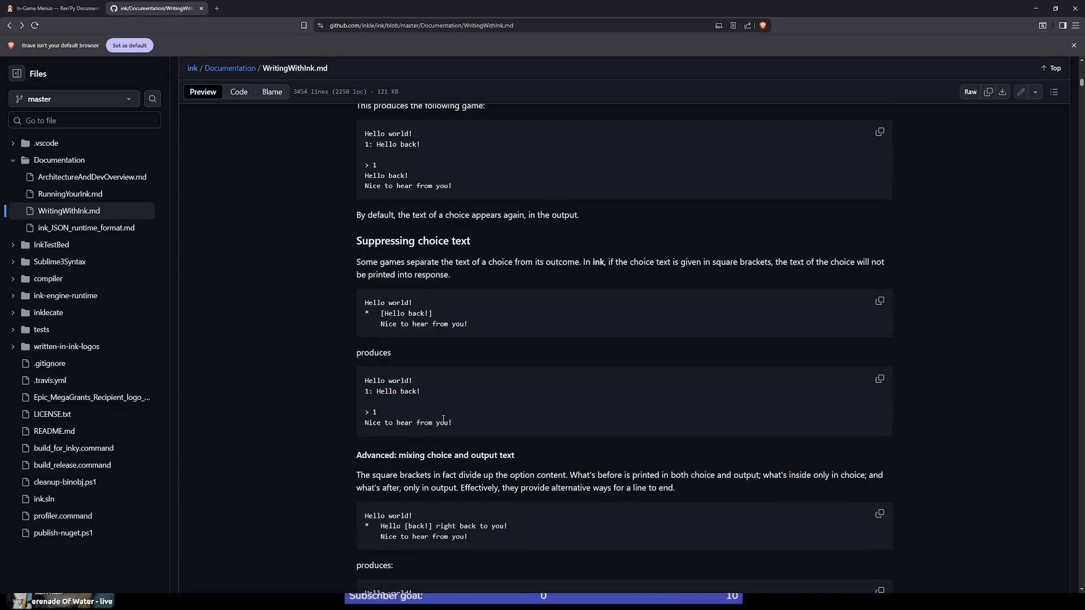
scroll(443, 419, up, 1)
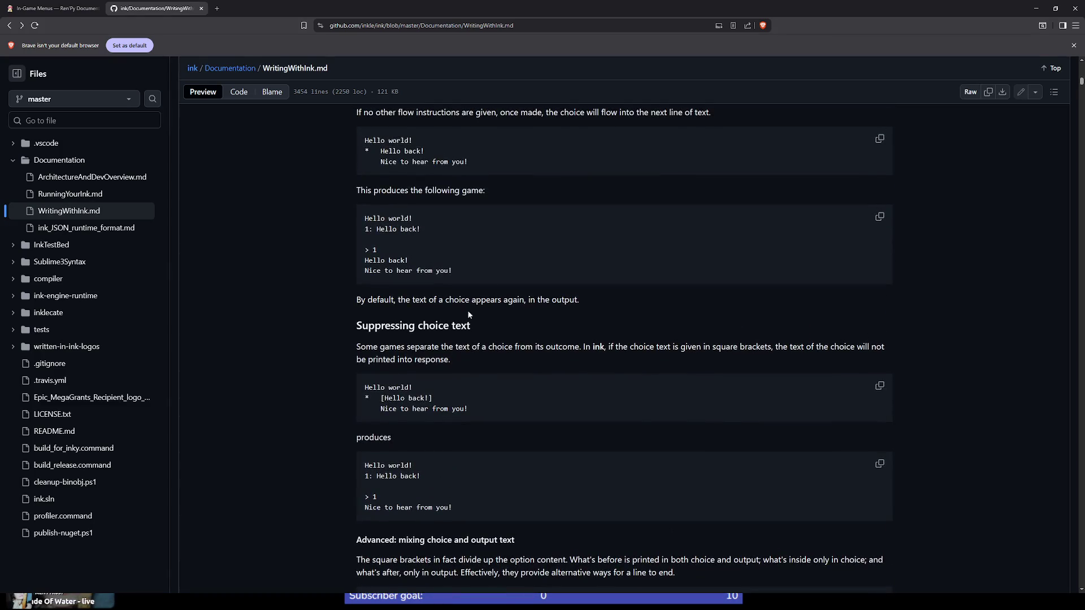
scroll(467, 314, up, 1)
drag(416, 182, 355, 183)
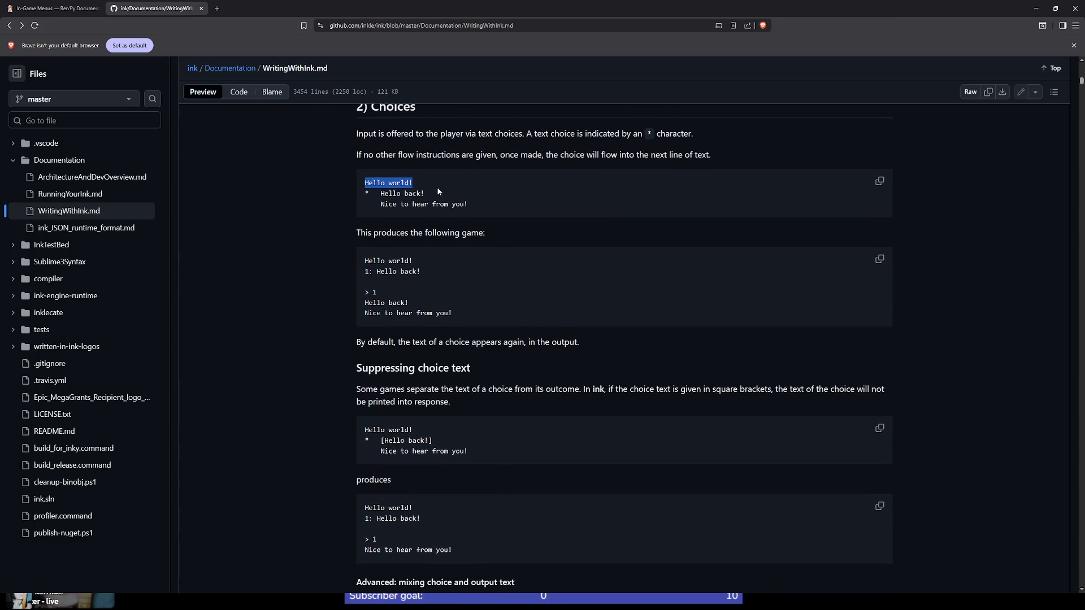
drag(425, 194, 357, 194)
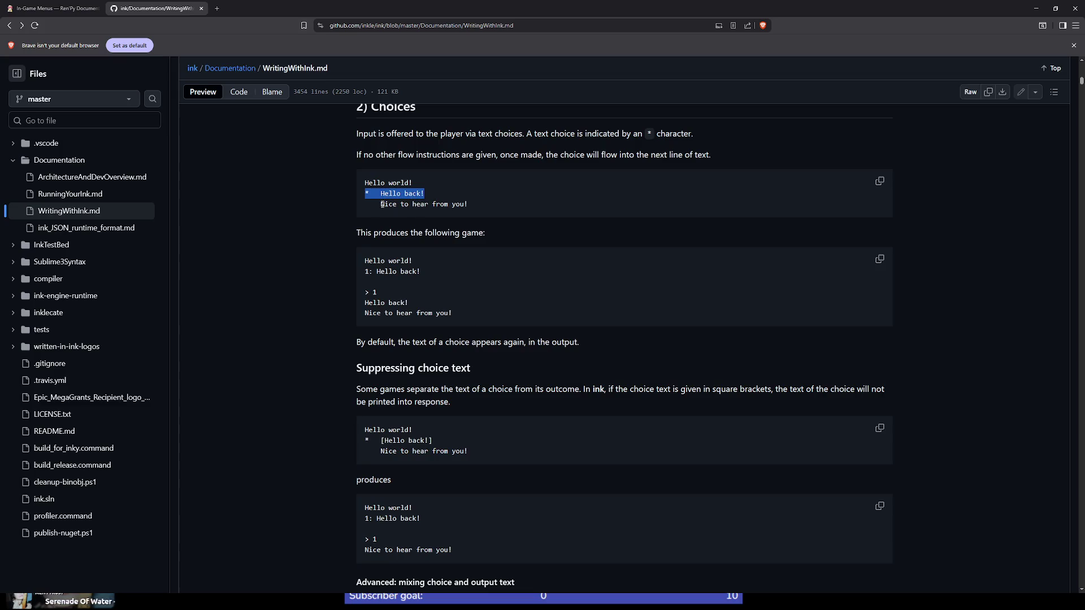
drag(382, 204, 489, 201)
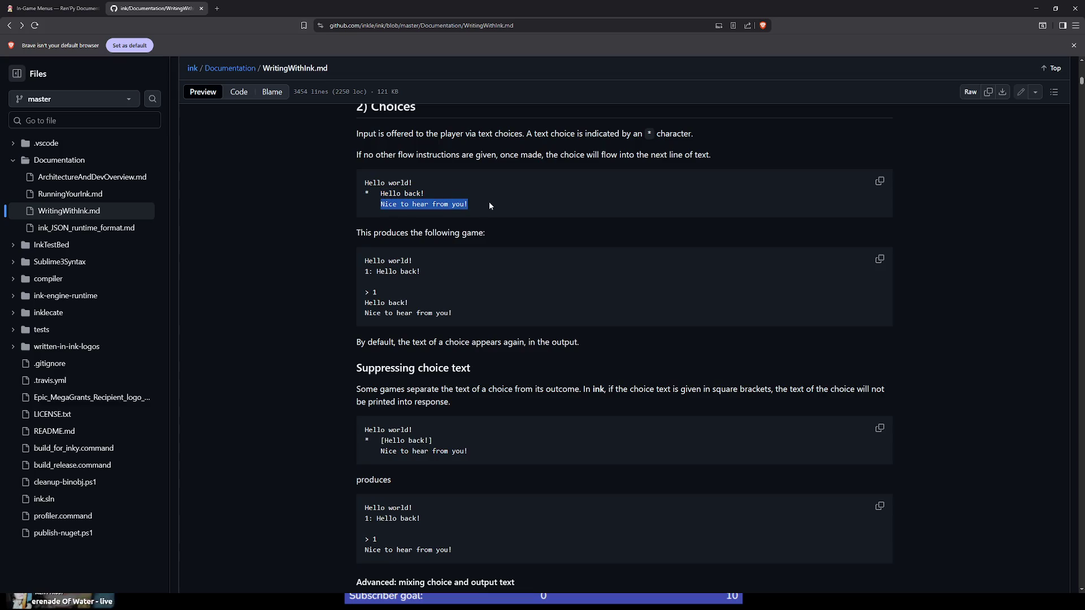
click(455, 211)
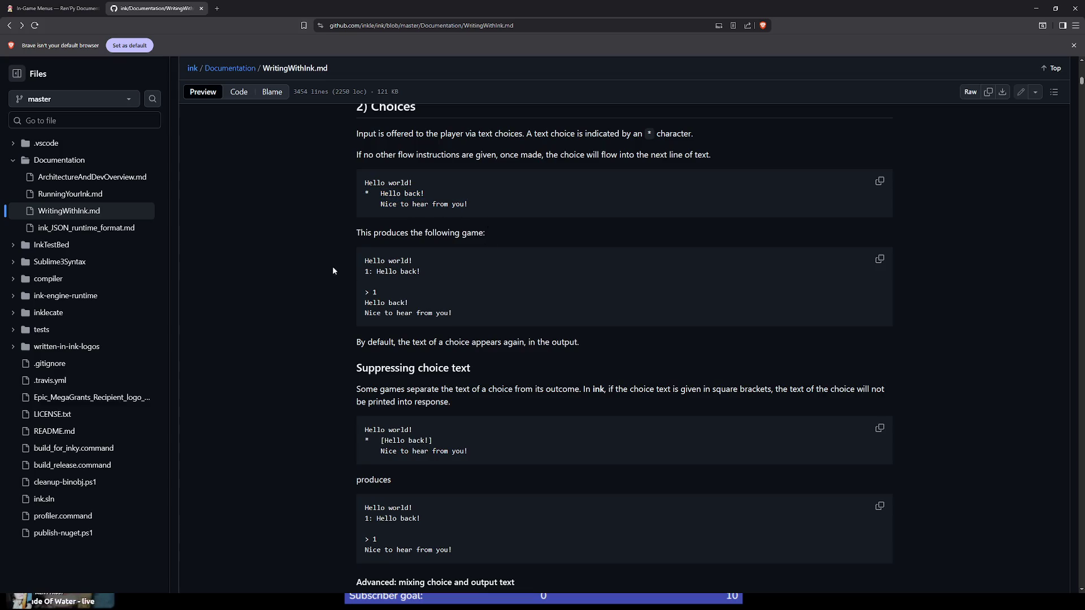
scroll(334, 273, down, 1)
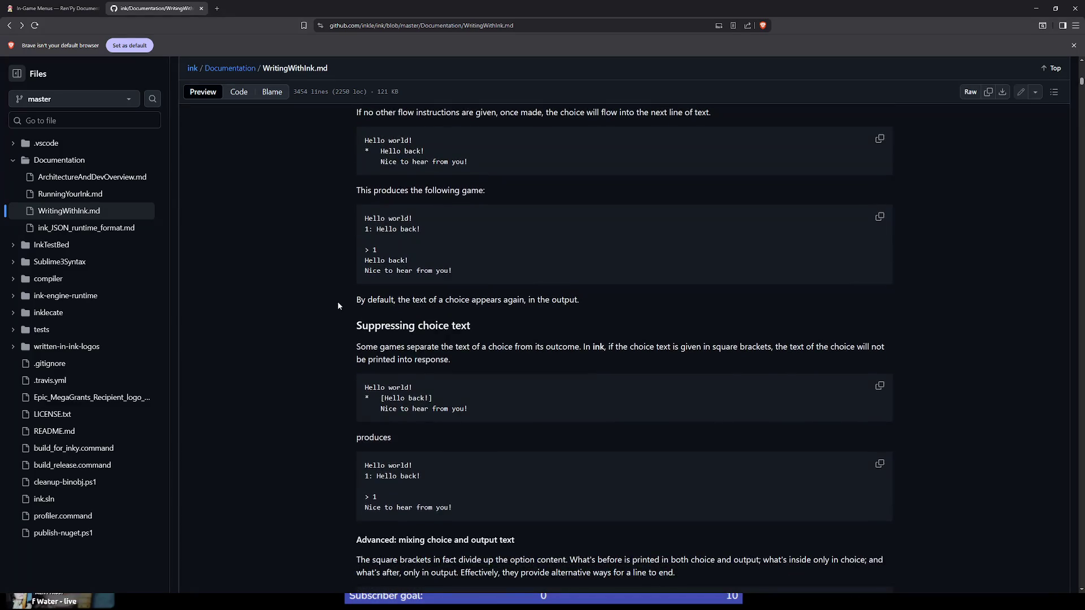
Scroll to the Diverts section and select the -> arrow before END in top_knot
scroll(338, 303, down, 1)
scroll(337, 306, down, 1)
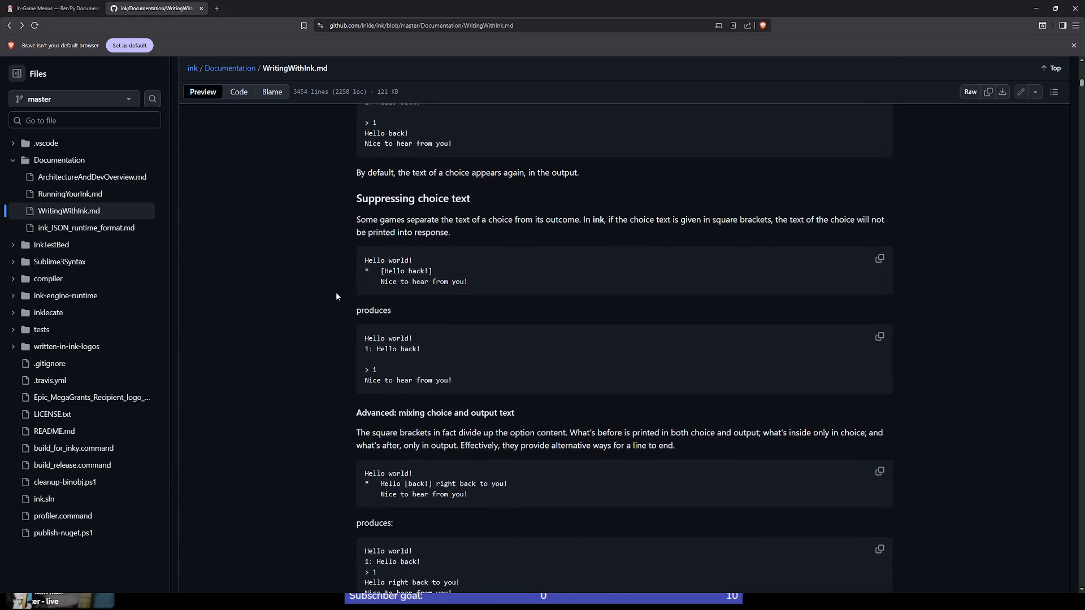
scroll(336, 295, down, 6)
scroll(335, 295, down, 5)
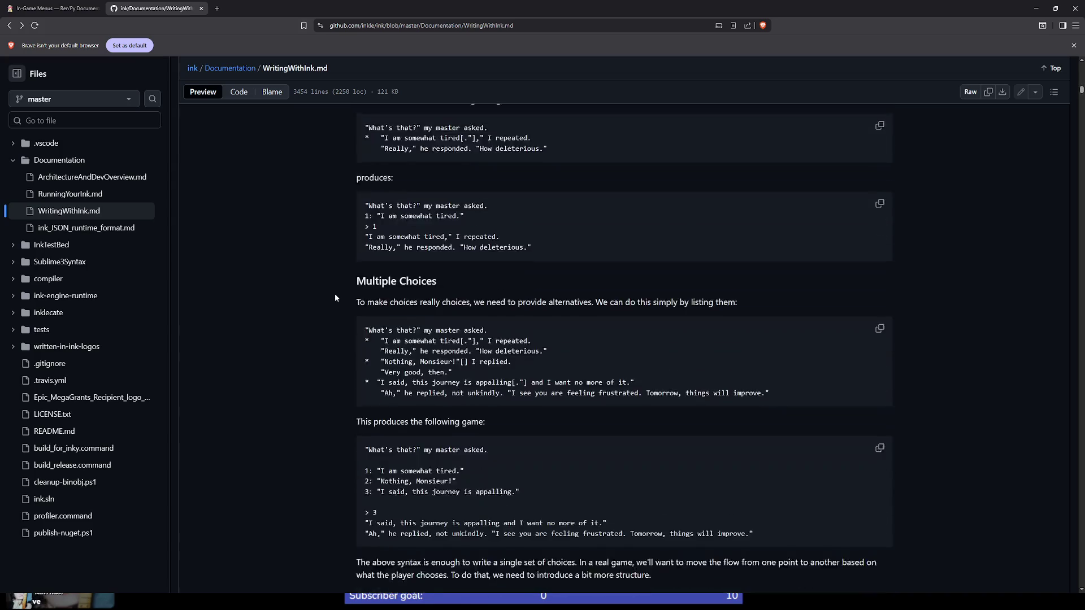
scroll(334, 293, down, 15)
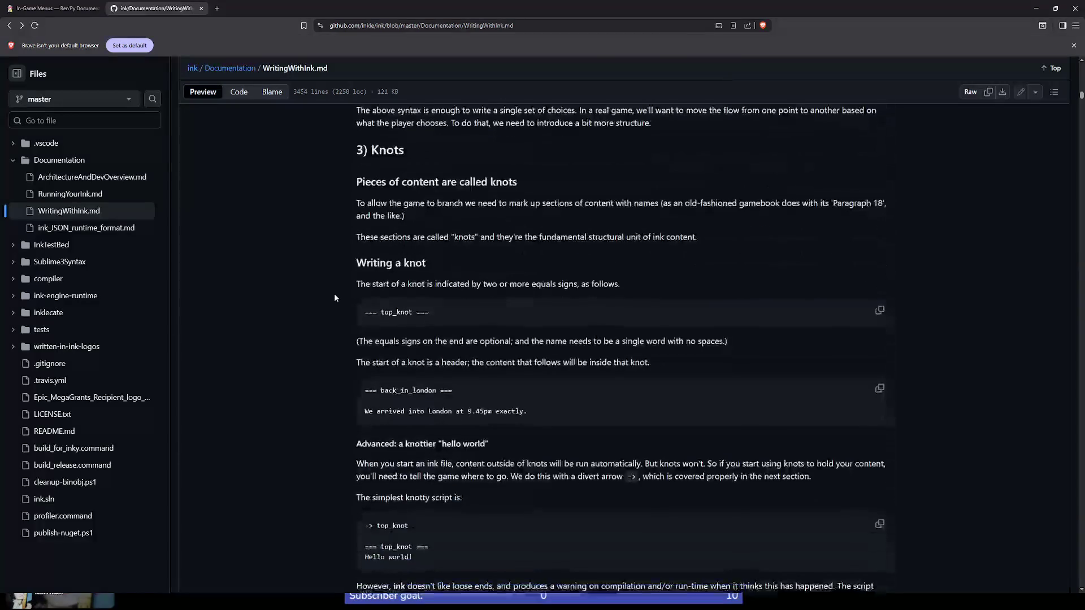
scroll(334, 295, down, 6)
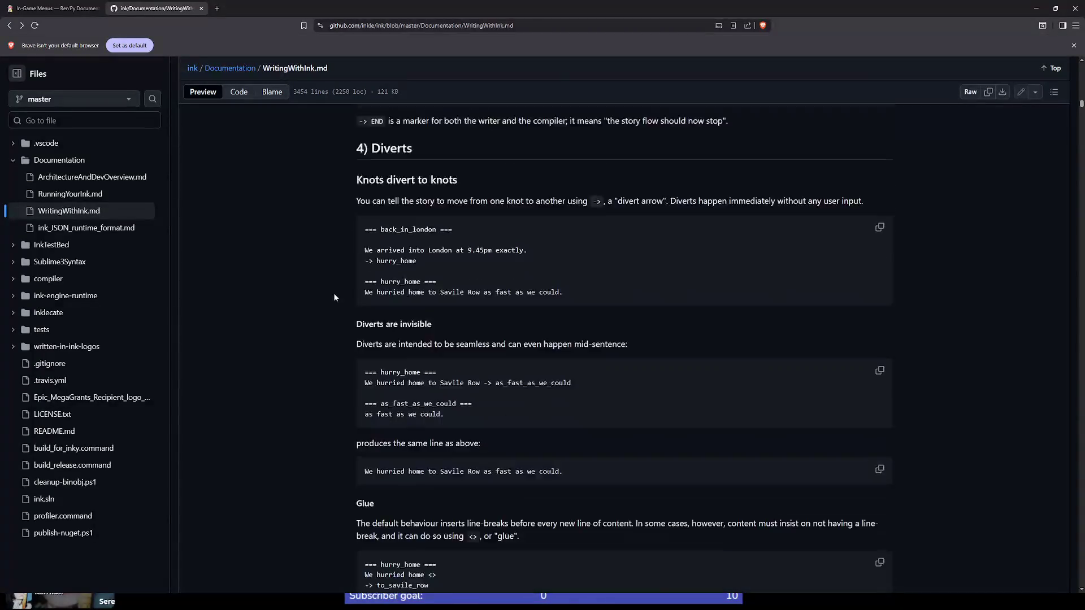
scroll(334, 293, up, 6)
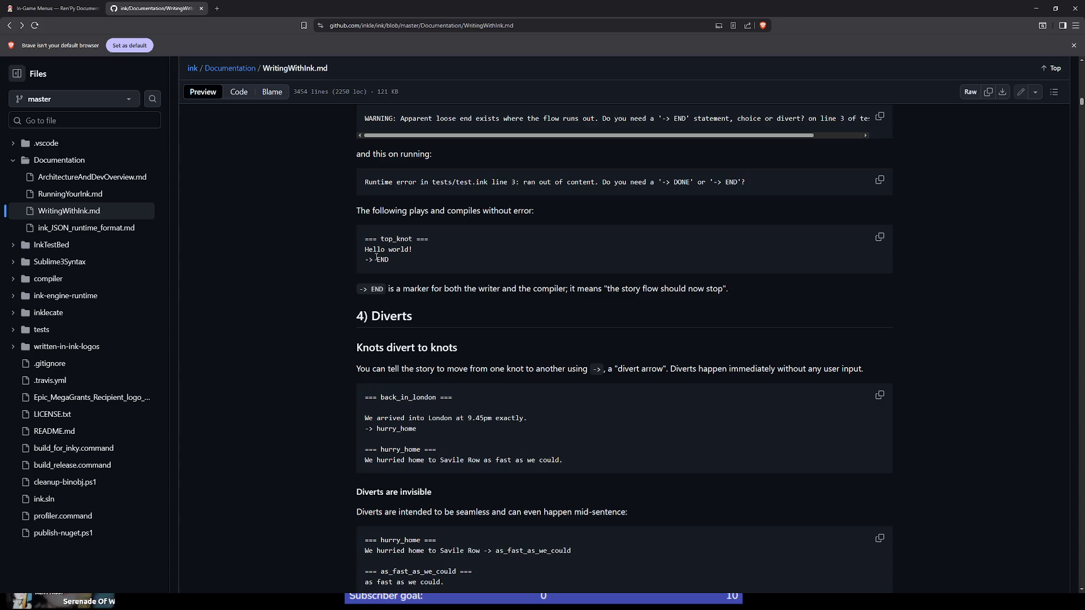
drag(377, 259, 359, 262)
drag(374, 260, 361, 263)
click(377, 260)
drag(365, 260, 373, 259)
Select the '=== hurry_home ===' knot header and the '-> hurry_home' divert line
scroll(322, 329, down, 2)
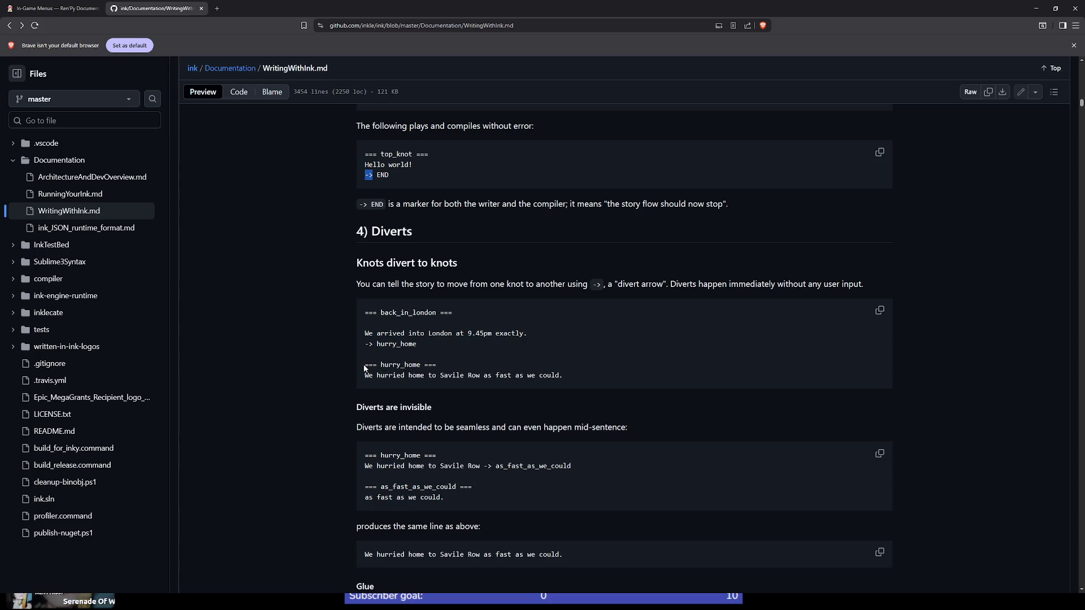
drag(365, 365, 445, 362)
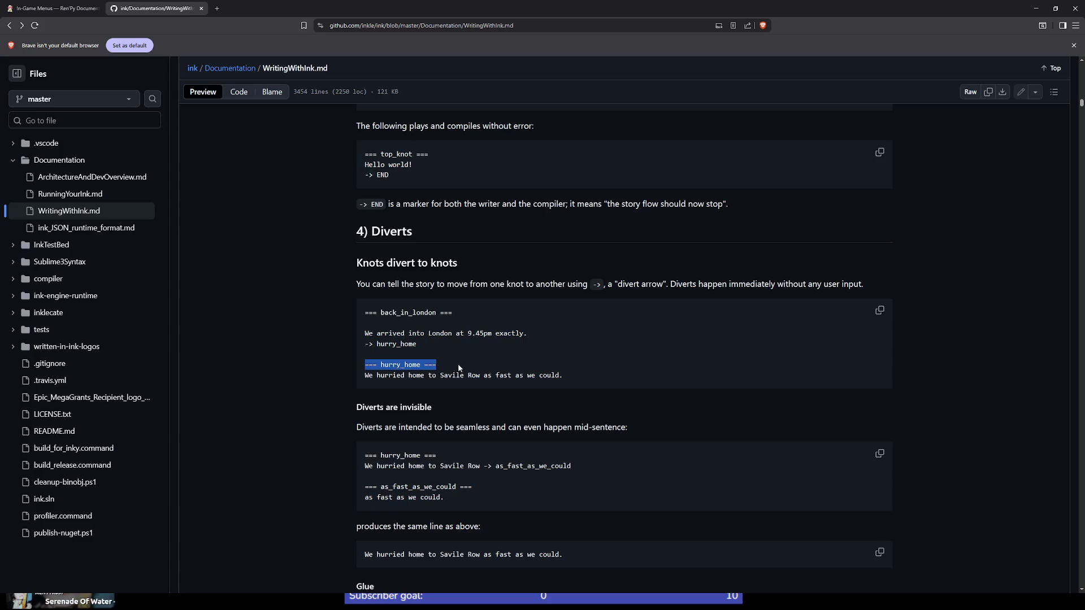
double_click(411, 365)
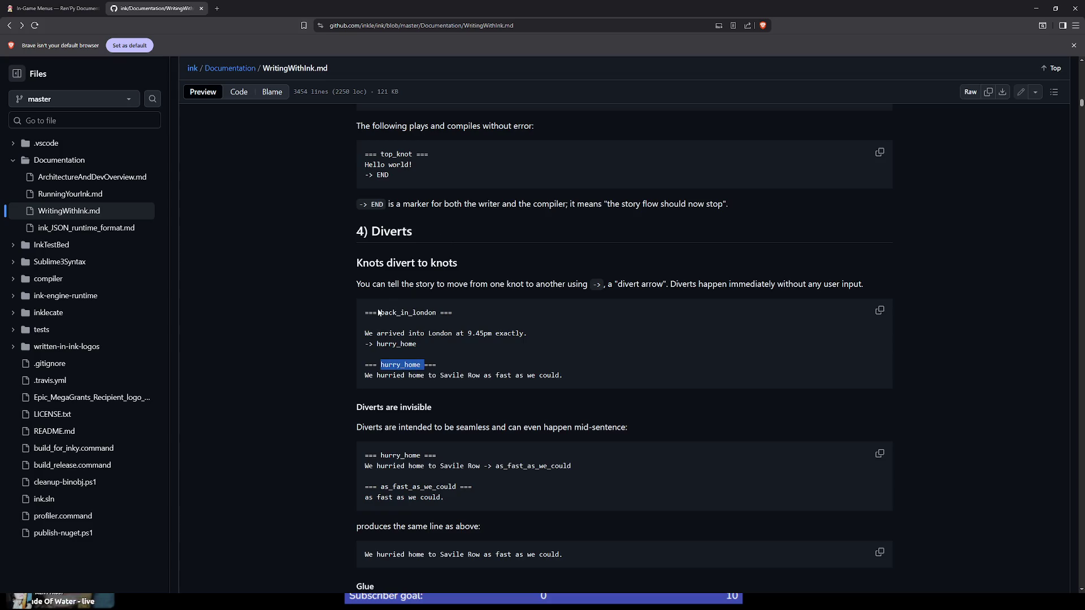
scroll(403, 310, up, 1)
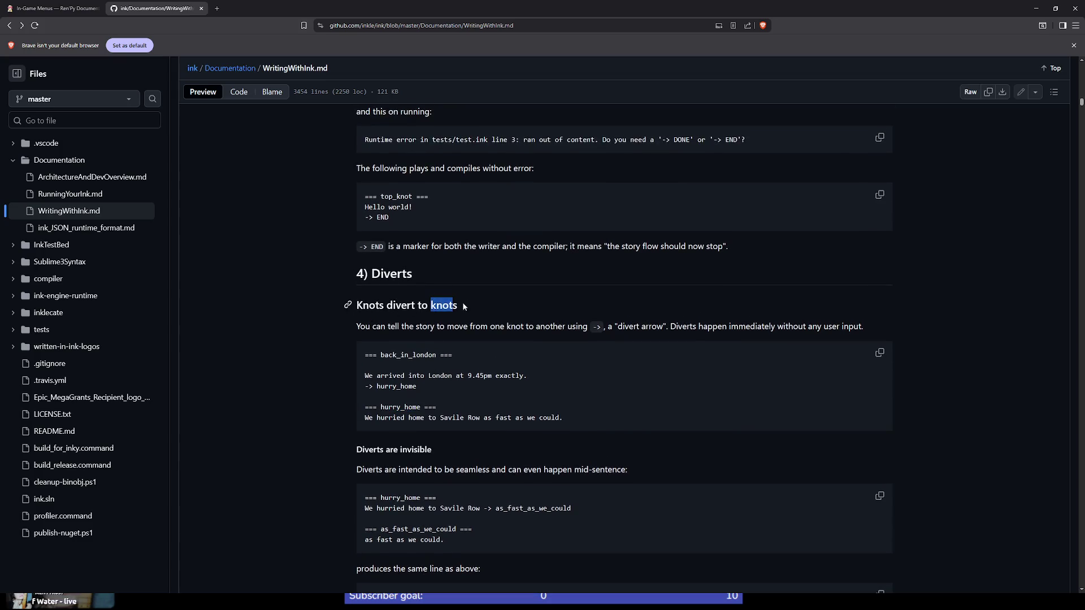
drag(430, 306, 453, 306)
triple_click(392, 386)
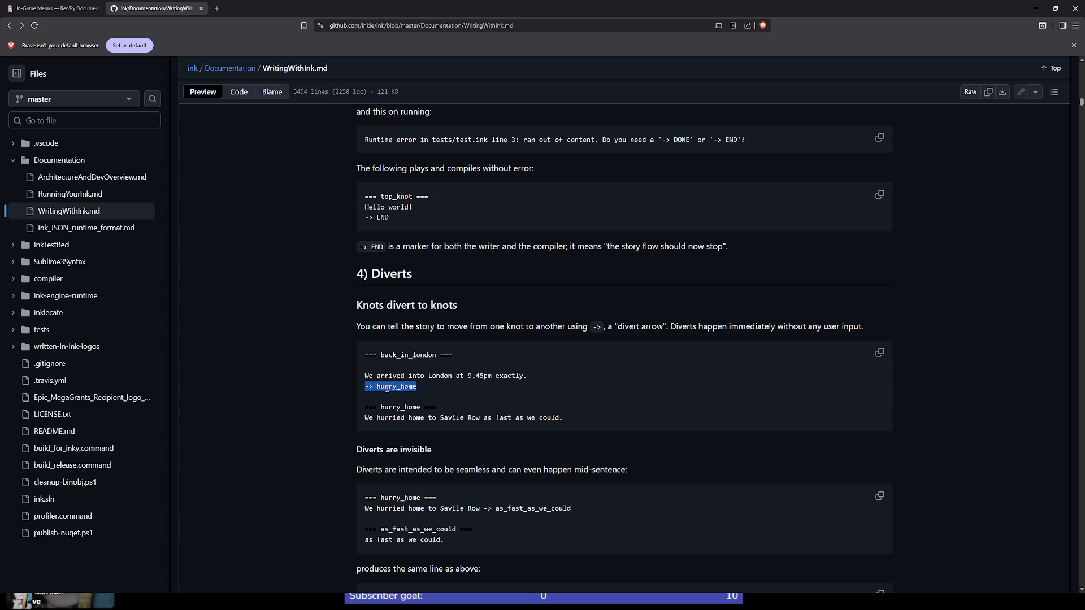
double_click(390, 386)
key(alt+Tab)
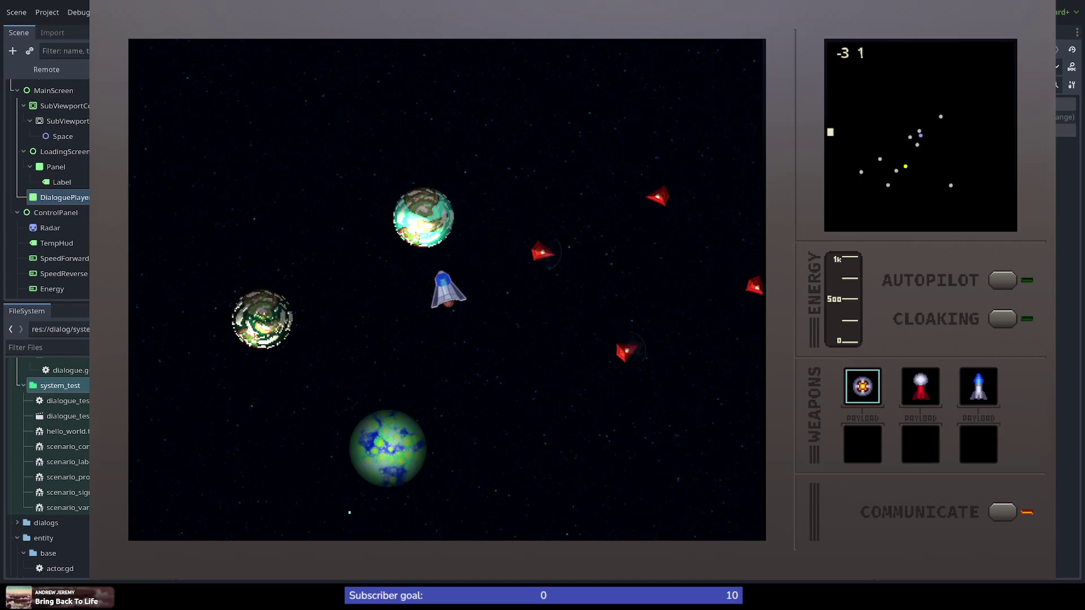
Return to the browser and select part of the ink guide's web address
key(alt+Tab)
drag(420, 25, 438, 25)
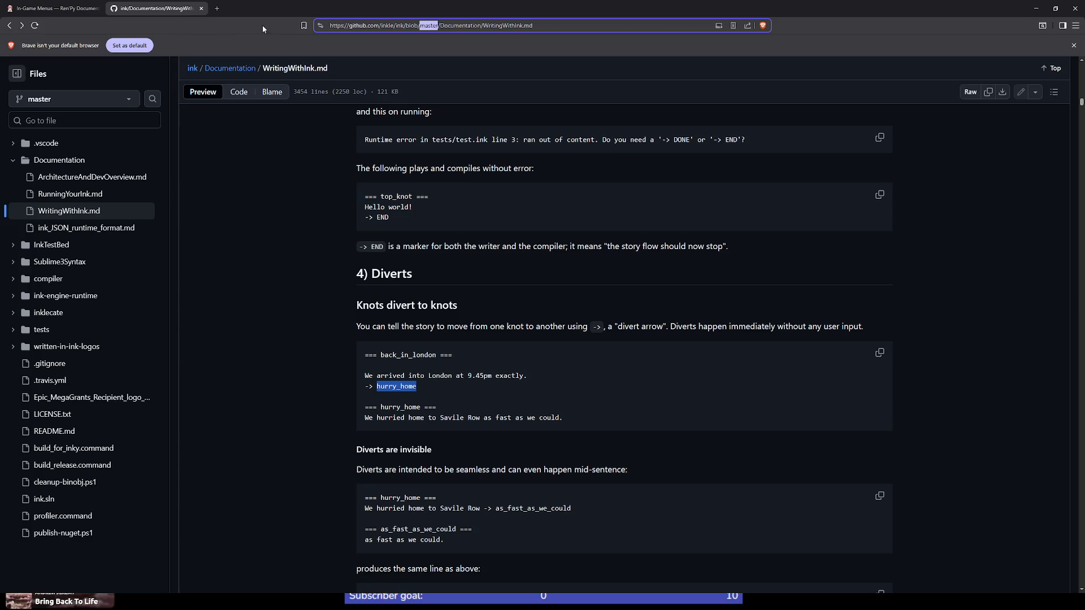
double_click(409, 25)
Search Google for 'godot generate uuid', view the Asset Library result, and return
click(407, 25)
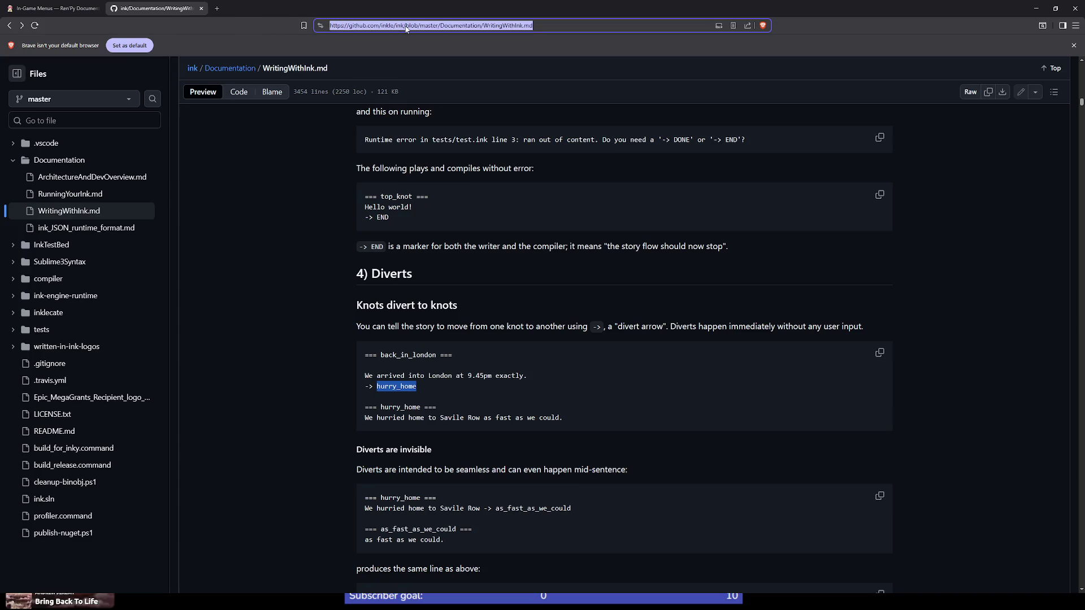
text(godot generate uu)
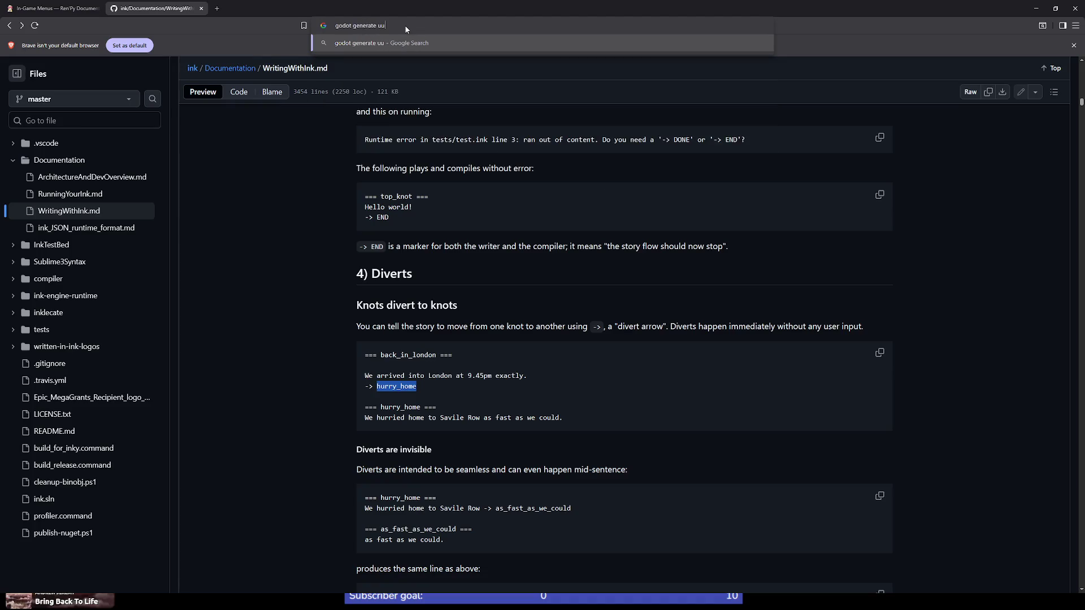
text(id)
key(Return)
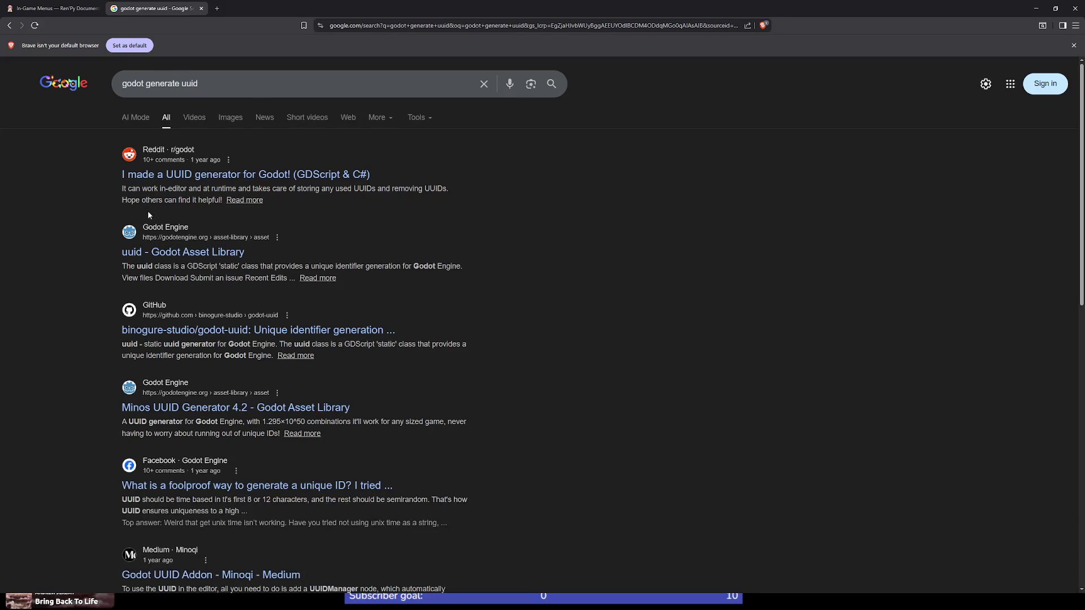
click(170, 252)
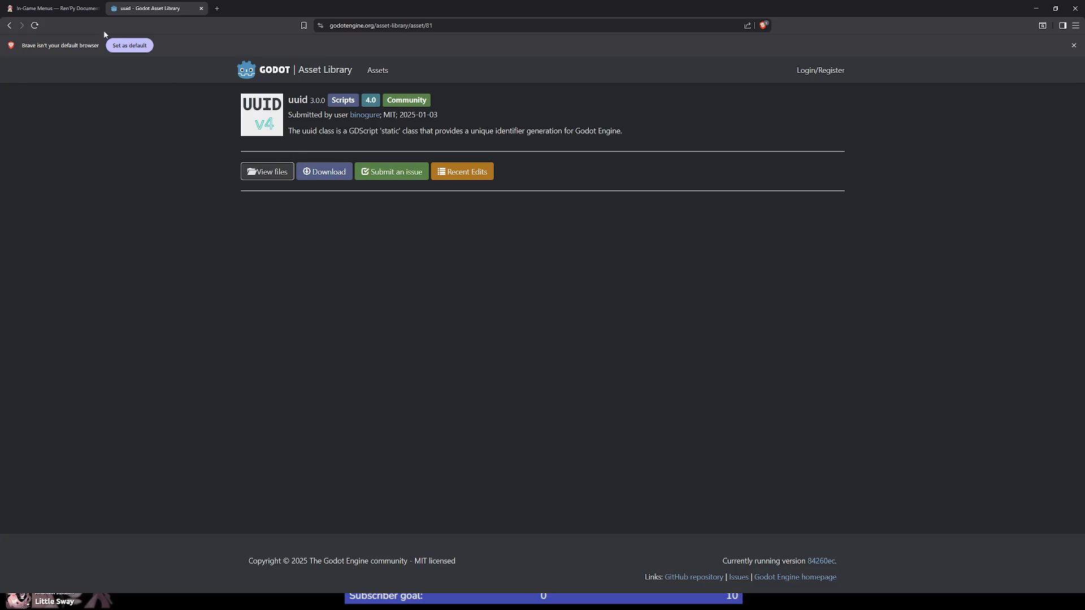
click(9, 25)
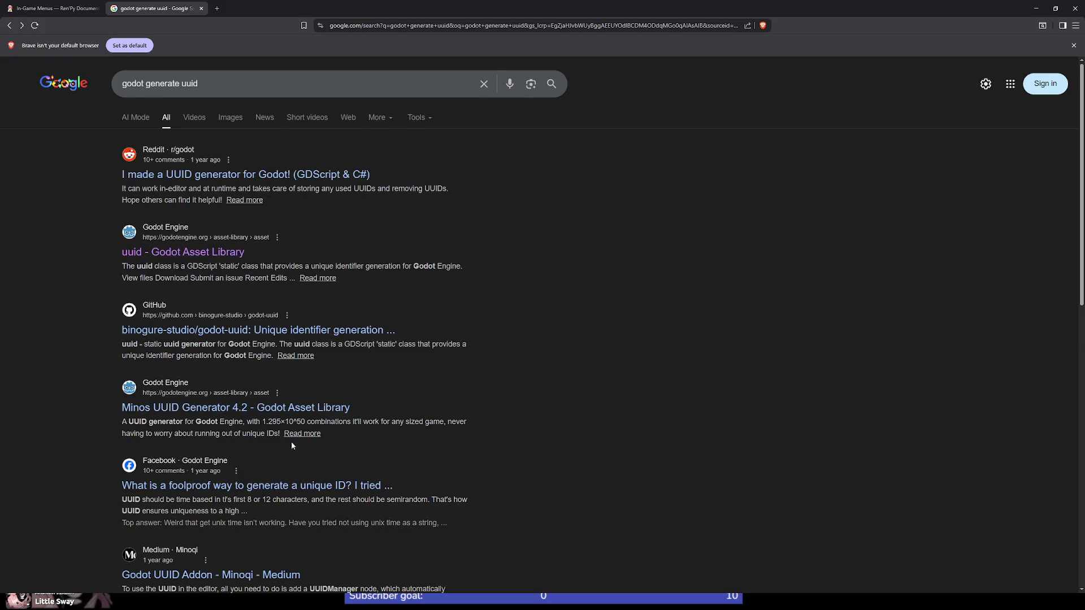
Change the query to 'godot generate random id' and search again
scroll(285, 442, down, 5)
scroll(279, 412, up, 5)
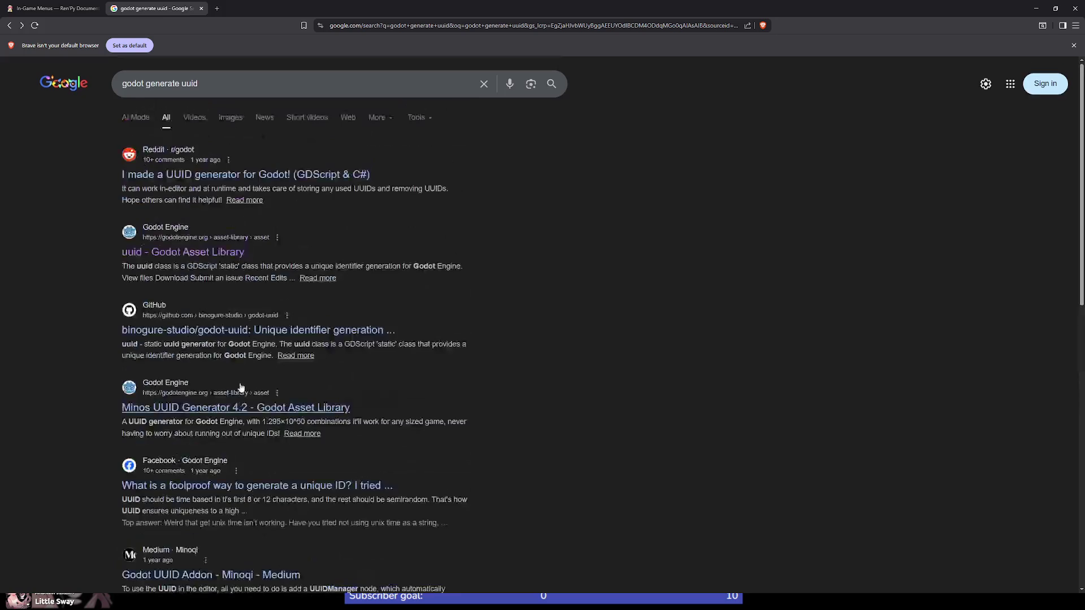
double_click(189, 84)
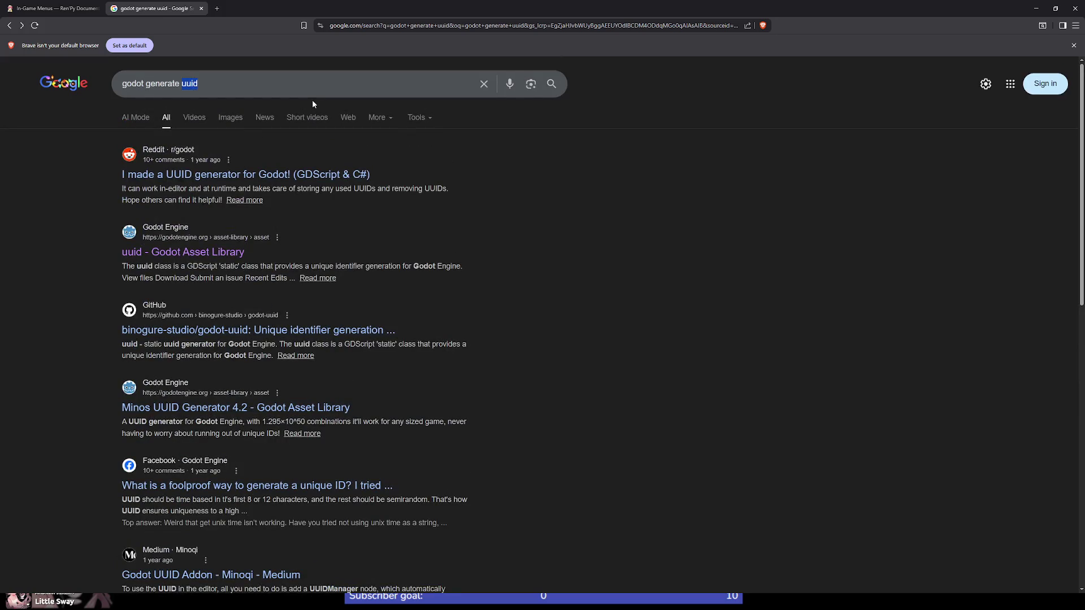
text(random id)
key(Return)
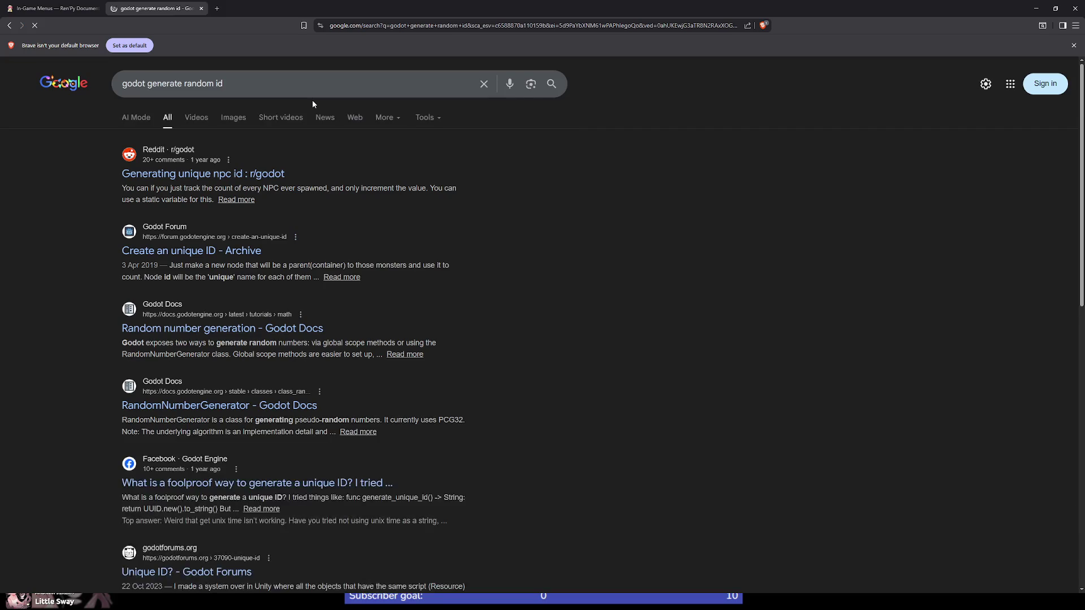
Open the 'Generating unique npc id' Reddit post and search Google for its Guid.NewGuid() suggestion
click(228, 180)
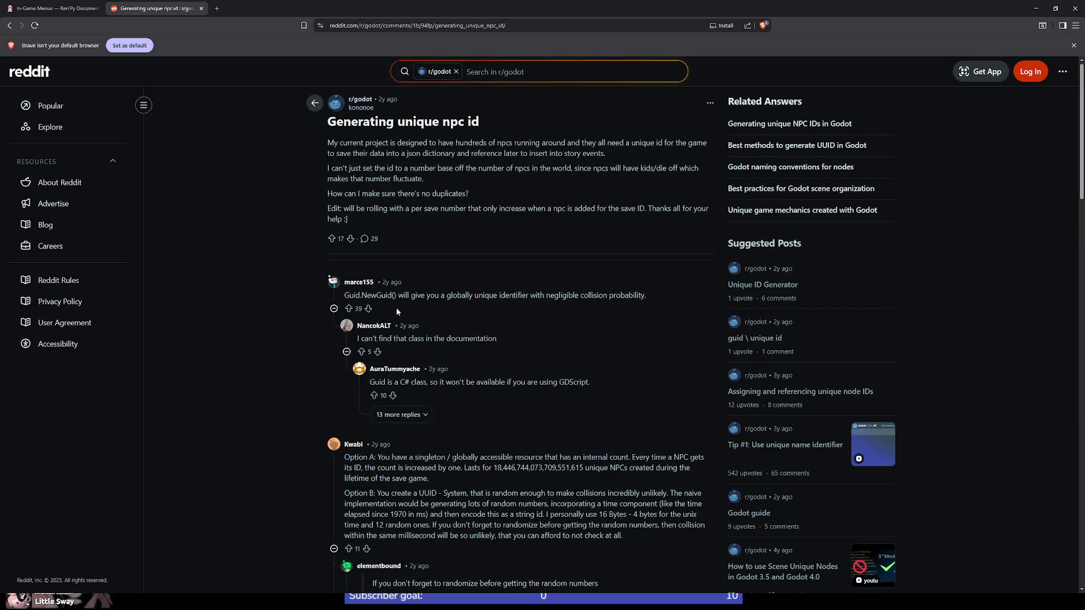
drag(345, 296, 399, 295)
key(ctrl+c)
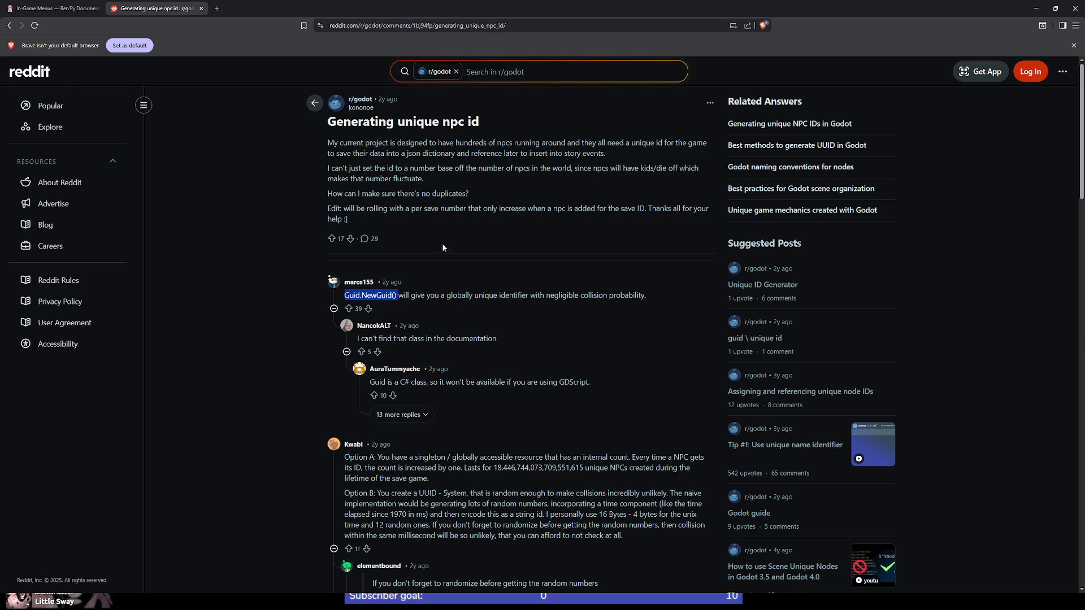
click(354, 26)
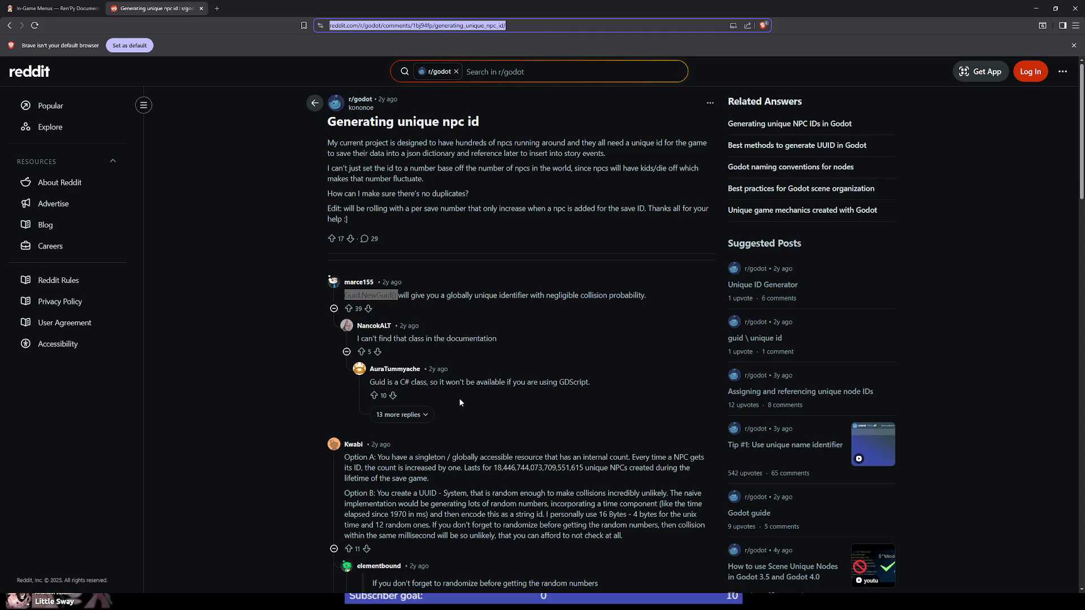
key(ctrl+v)
key(Return)
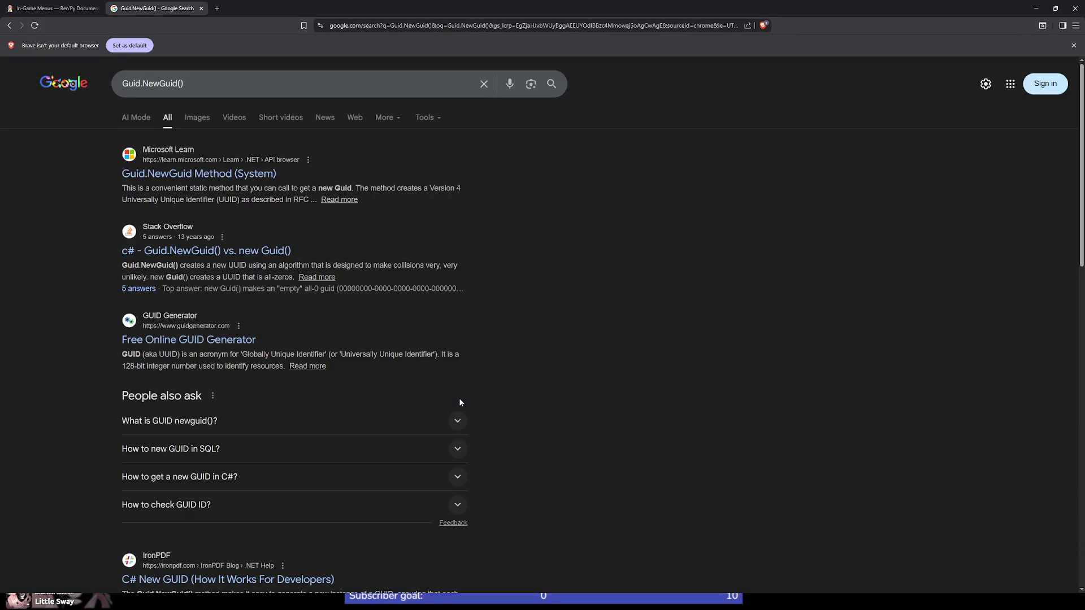
Search 'godot Guid.NewGuid()' and read the 'Create an unique ID' forum topic
click(122, 84)
text(godot)
key(Return)
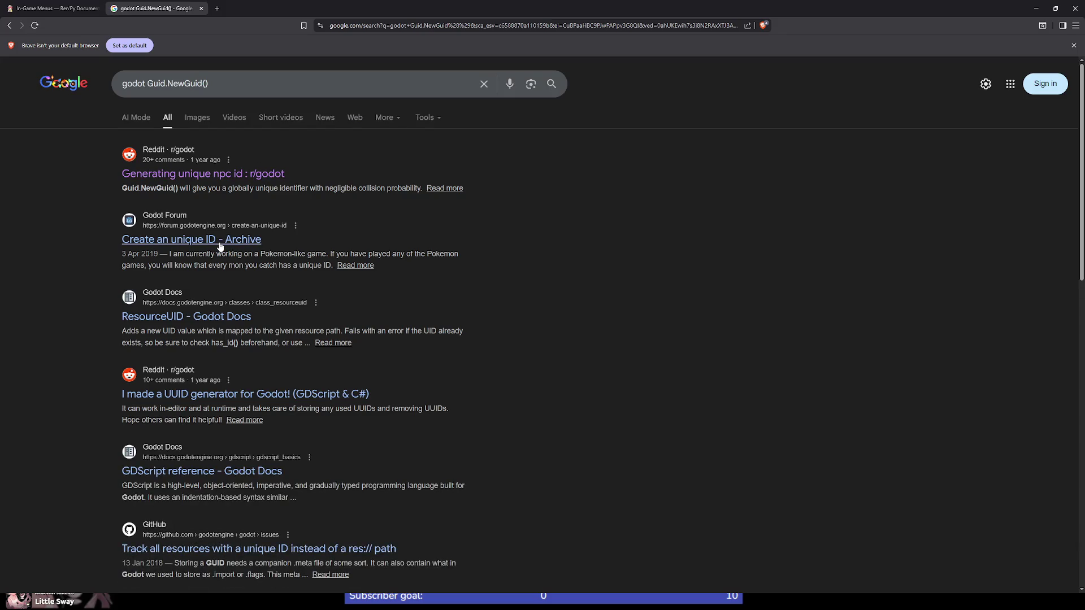
click(220, 241)
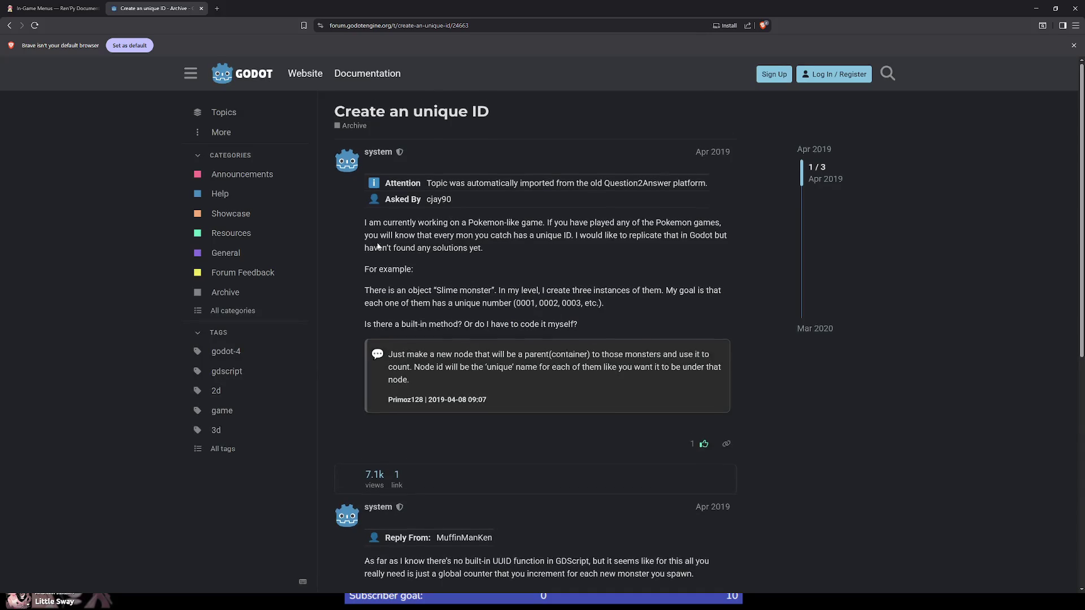
scroll(382, 249, down, 6)
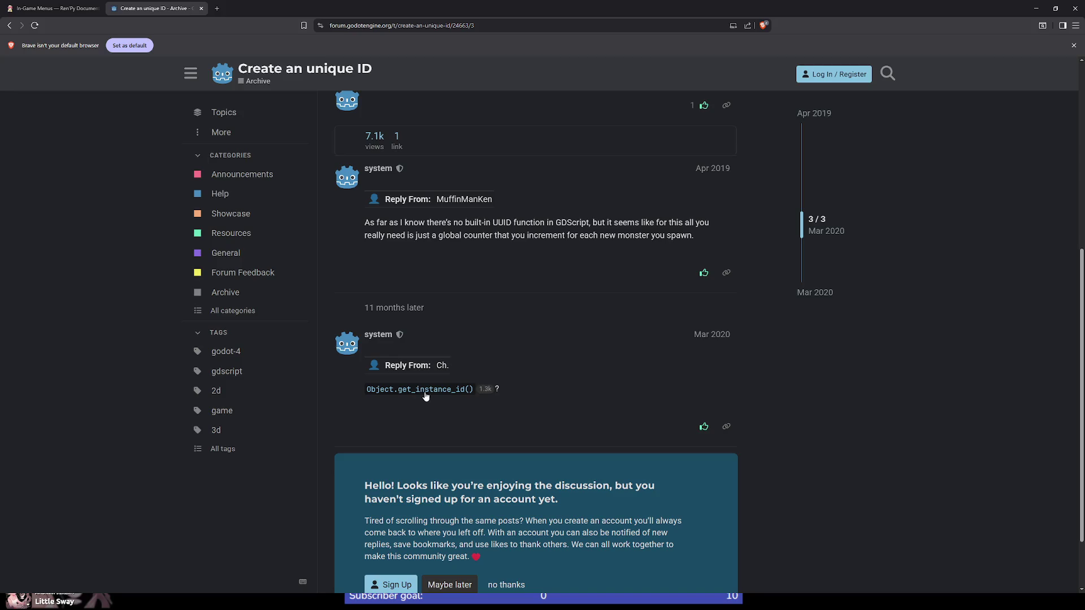
scroll(495, 398, up, 6)
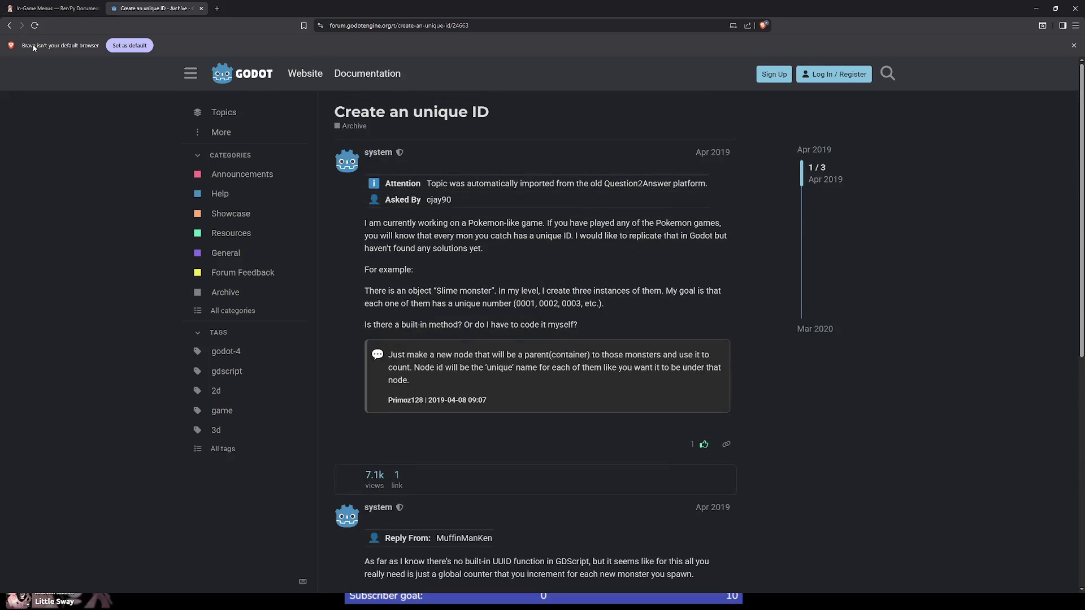
click(9, 25)
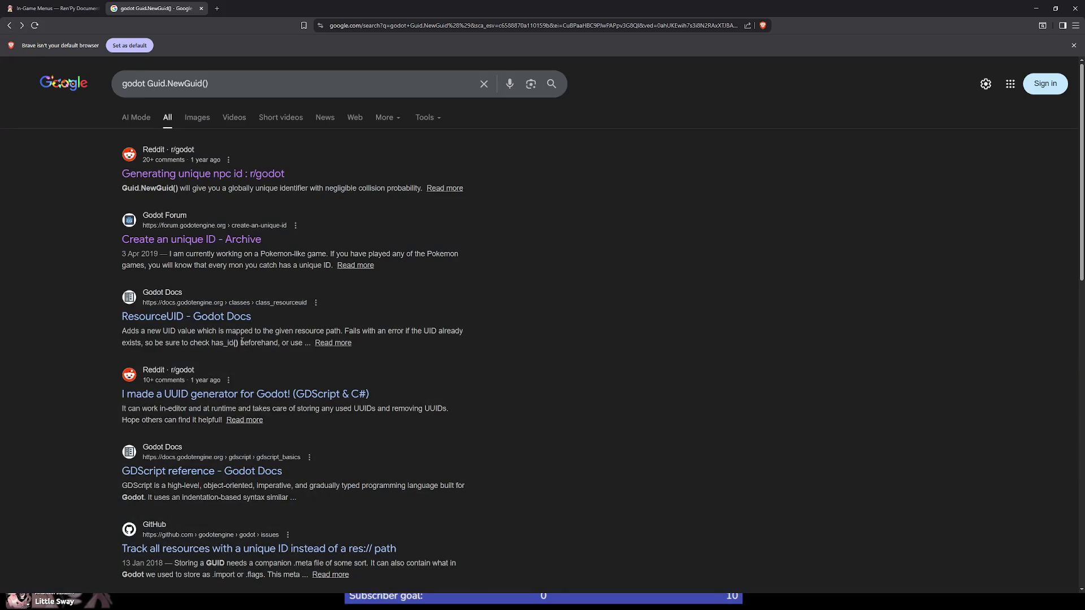
Read the ResourceUID documentation page, then return to the search results
click(226, 317)
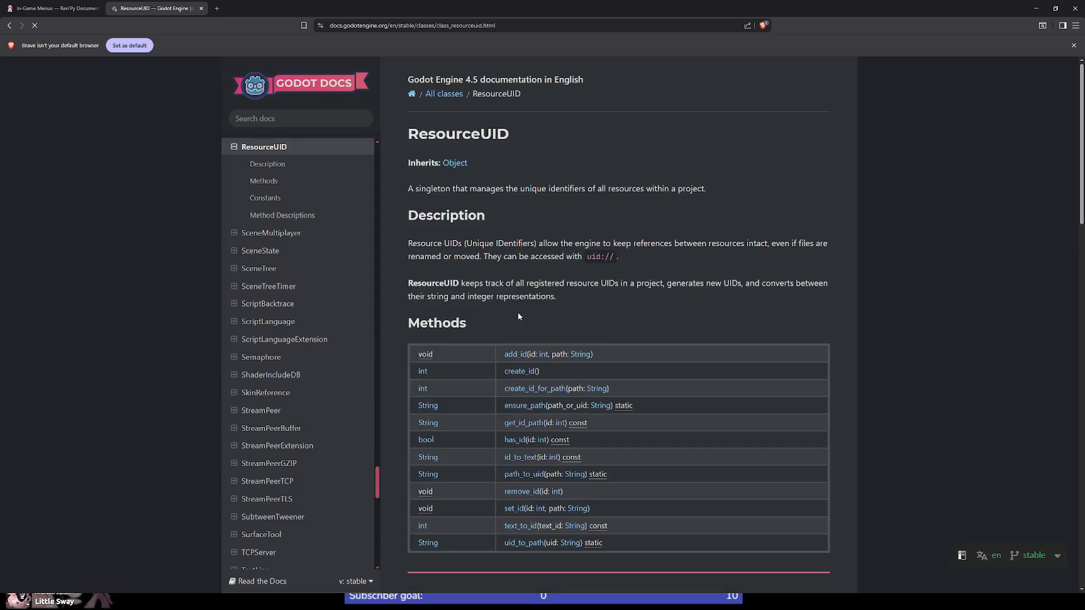
scroll(477, 153, down, 1)
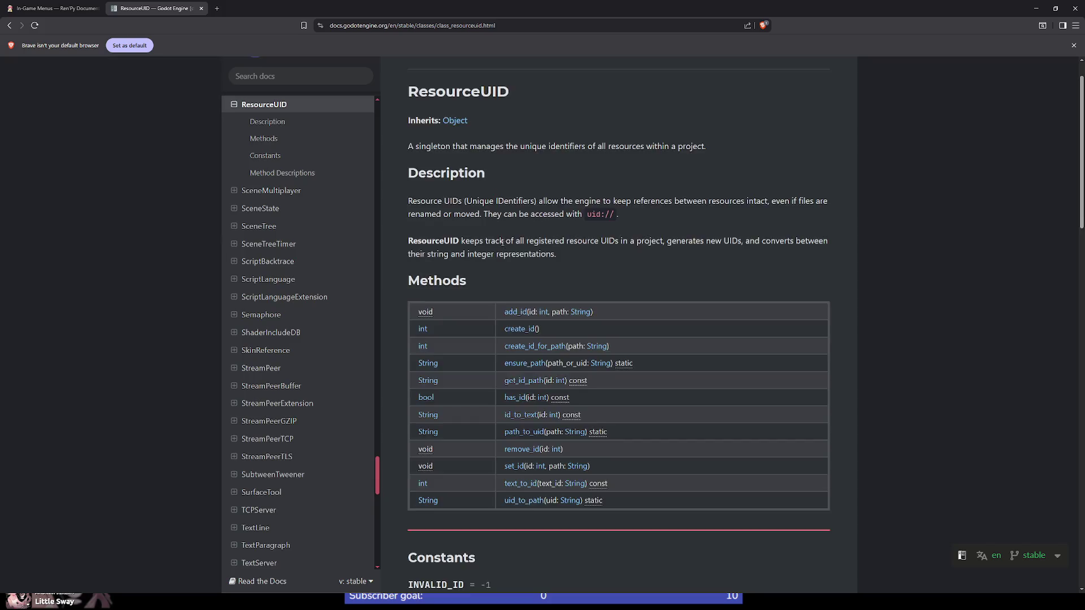
scroll(503, 241, down, 5)
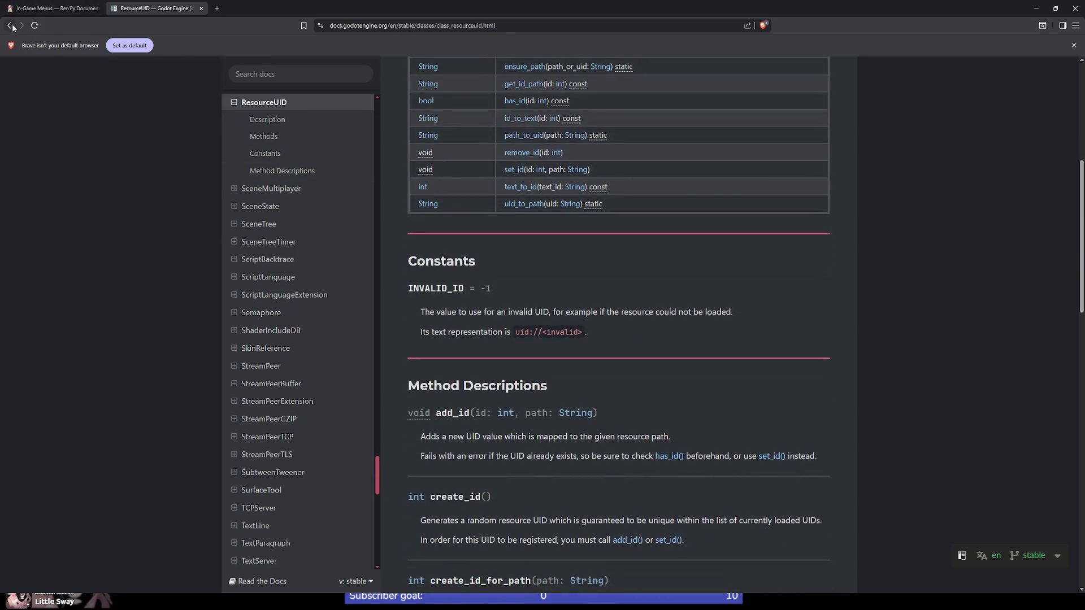
click(12, 25)
Trim the search query down to just 'godot' by deleting Guid.NewGuid()
triple_click(189, 85)
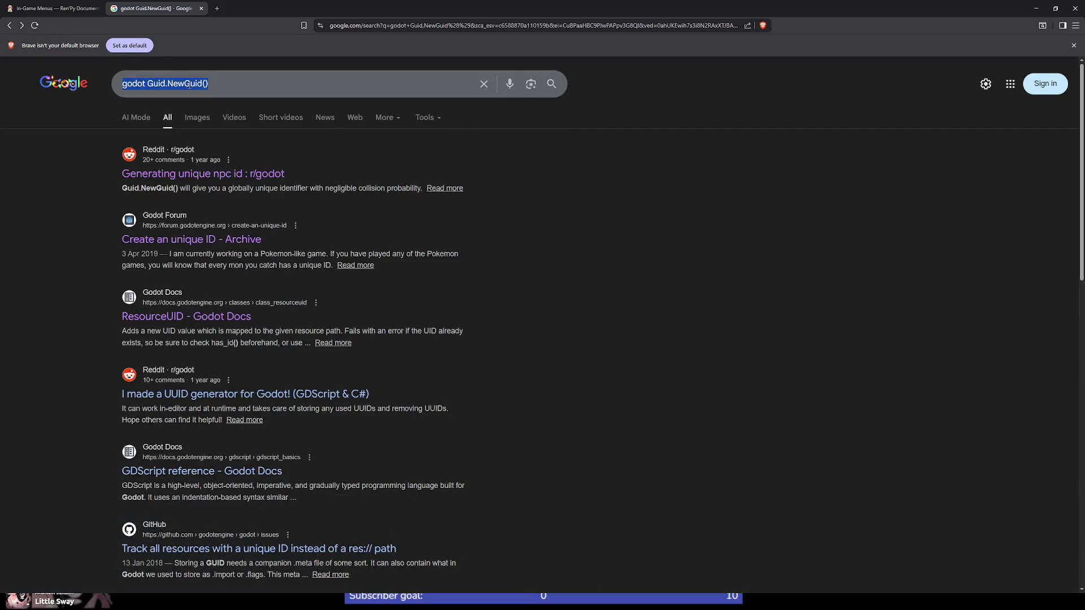
click(146, 84)
drag(146, 83, 670, 110)
key(BackSpace)
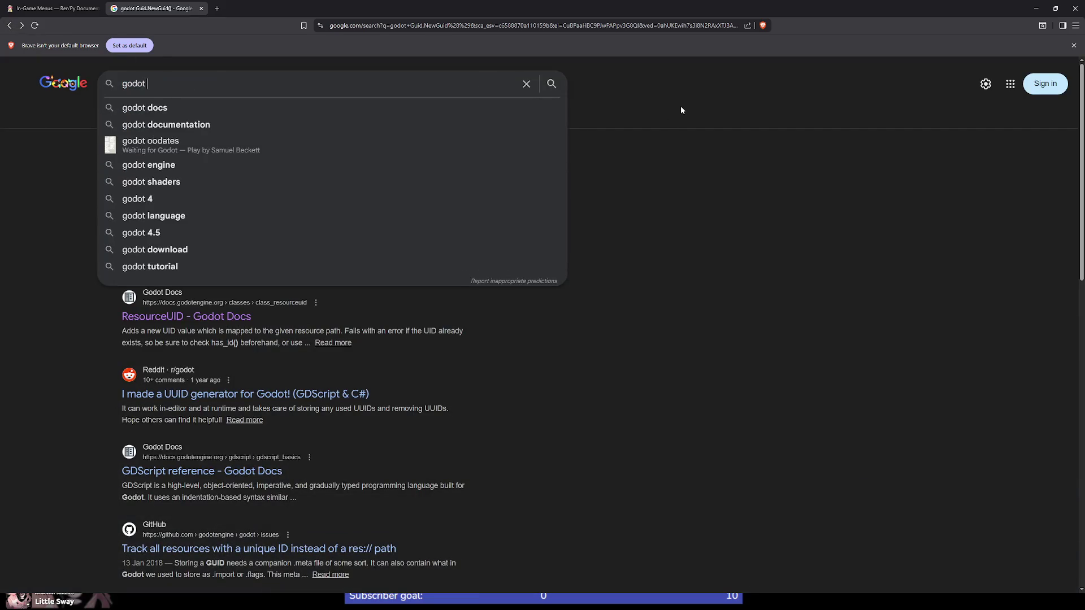
Search 'godot random' and open the RandomNumberGenerator Godot Docs page
text(random)
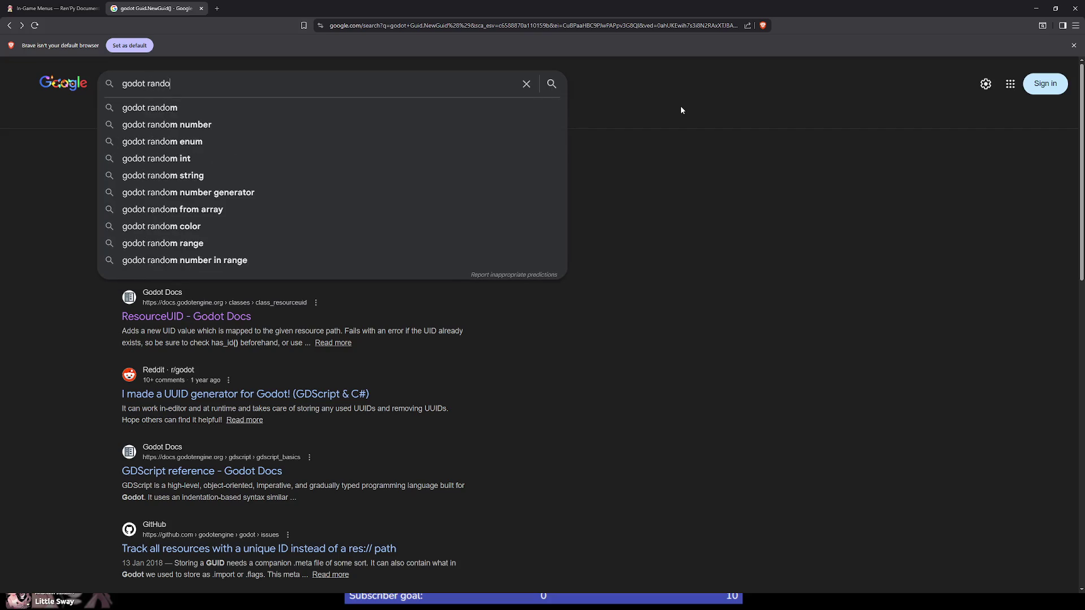
key(Return)
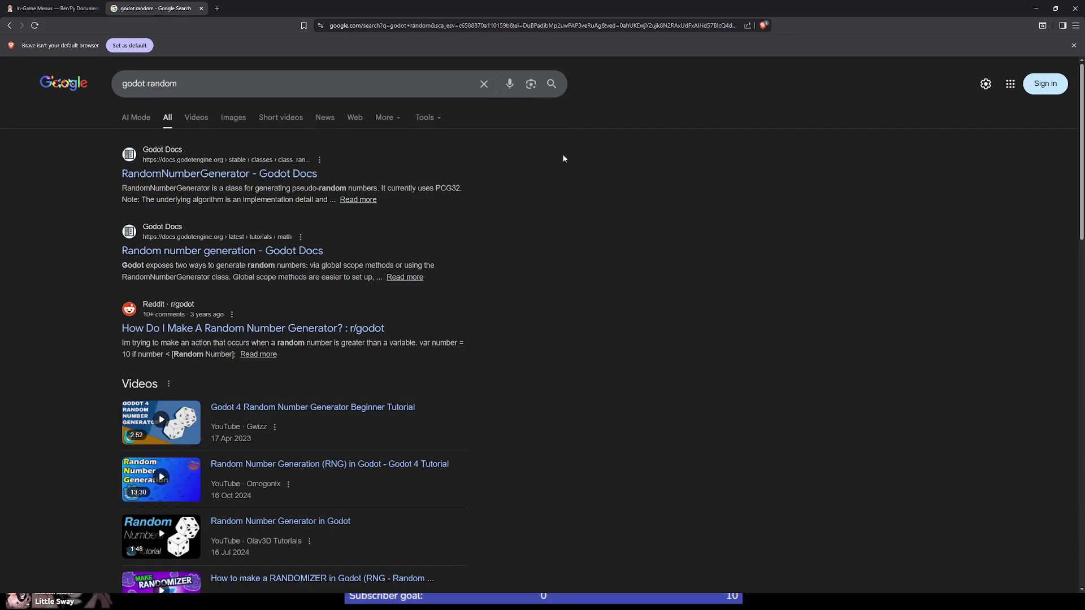
click(250, 175)
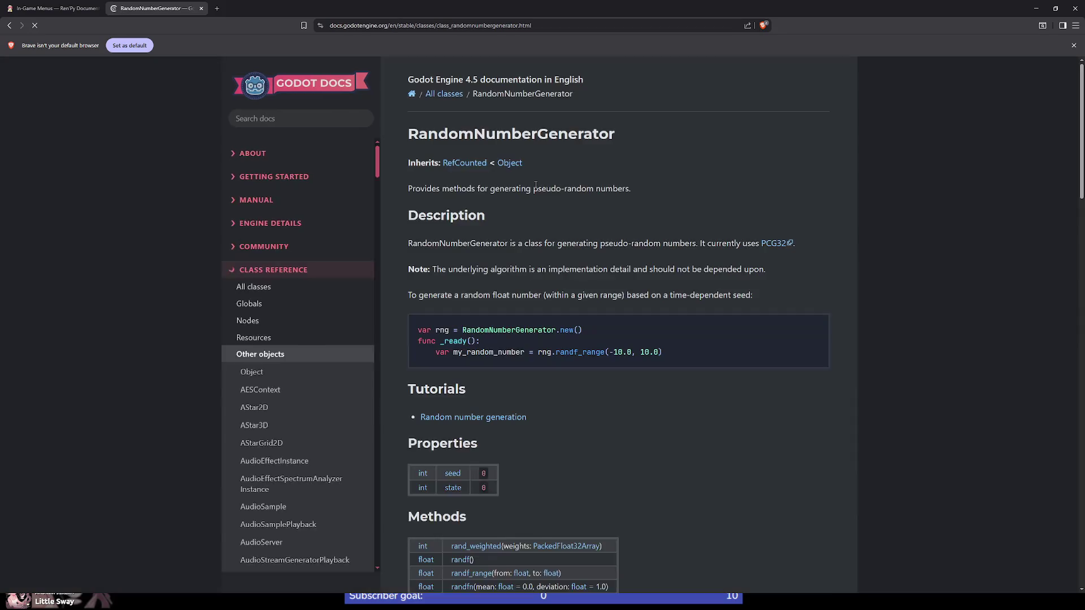
Scroll through RandomNumberGenerator's Methods and Method Descriptions, such as randi and randf_range
scroll(500, 234, down, 3)
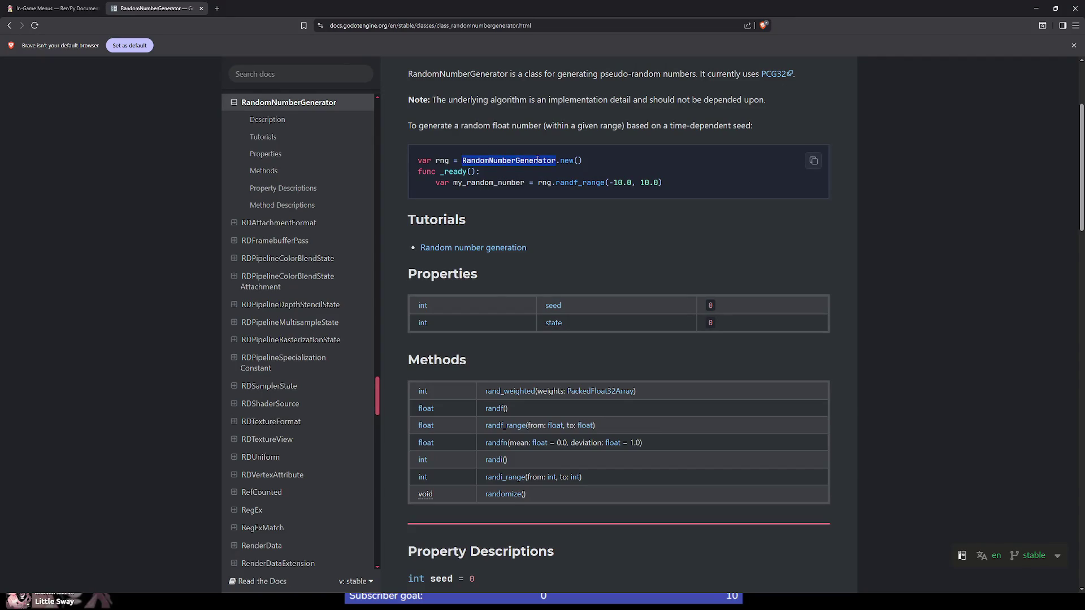
scroll(490, 294, down, 3)
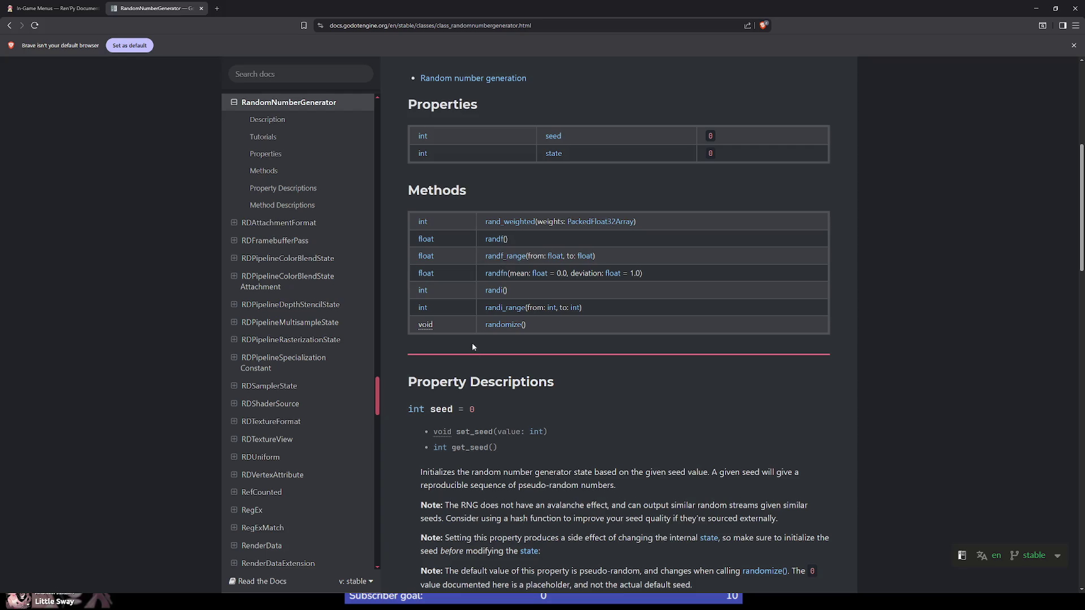
scroll(474, 341, down, 5)
scroll(470, 350, down, 3)
scroll(472, 350, down, 6)
scroll(504, 339, down, 3)
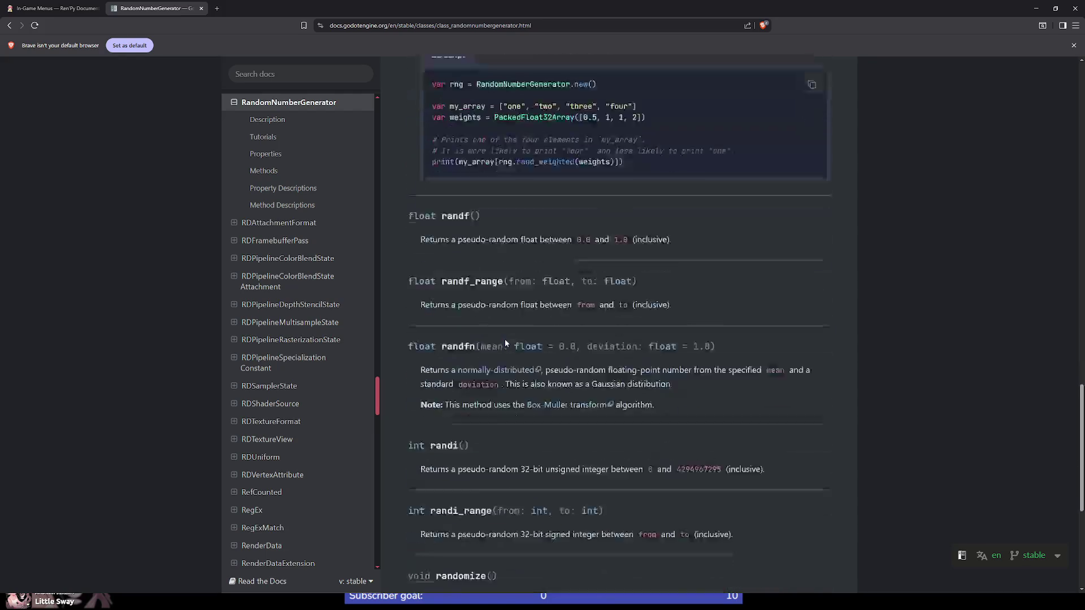
scroll(489, 282, down, 5)
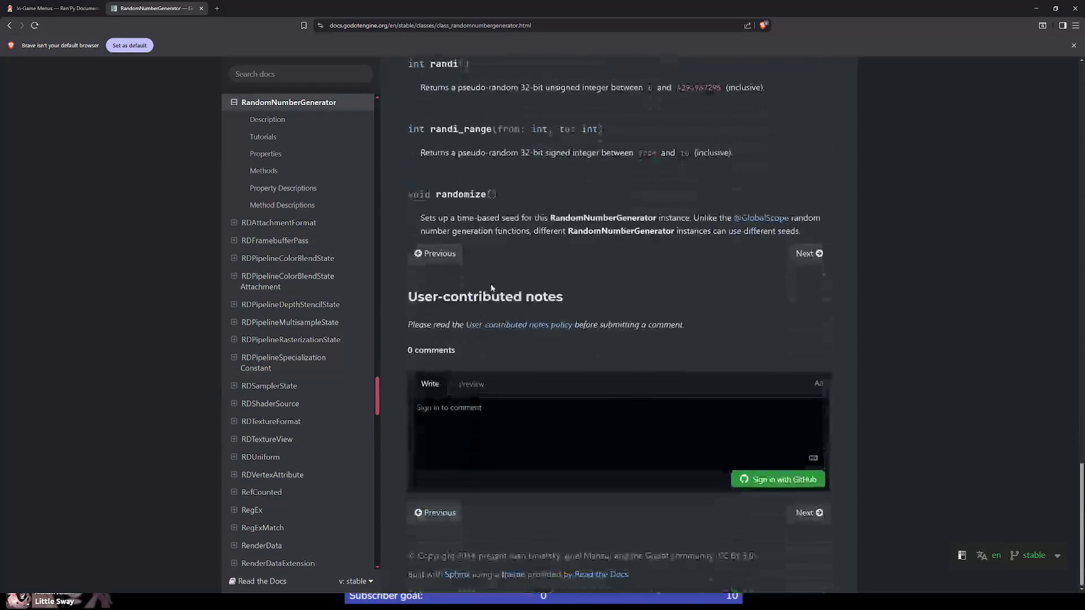
scroll(500, 276, up, 2)
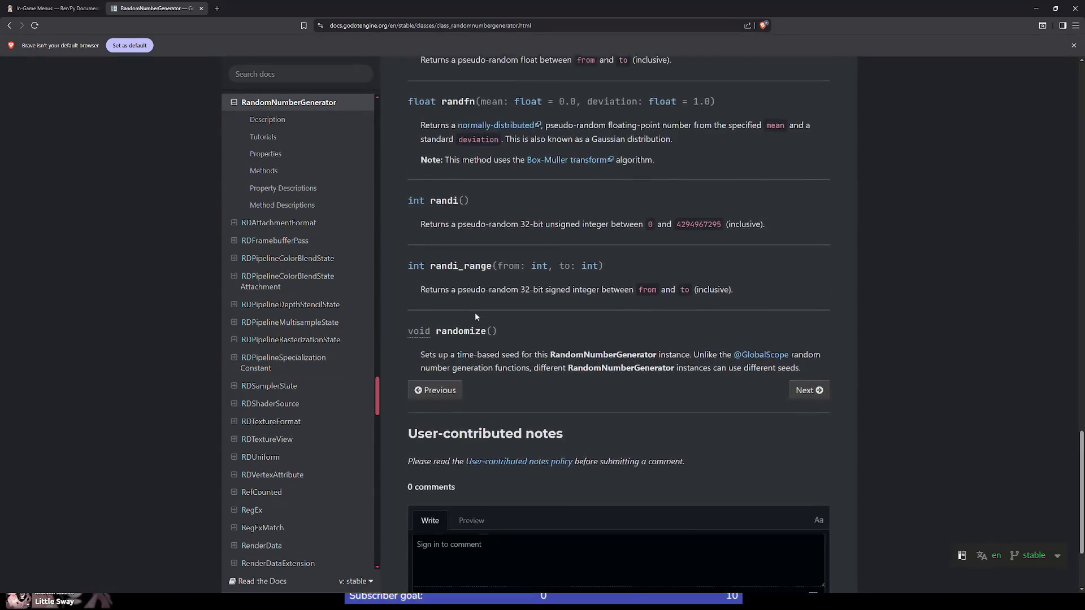
scroll(476, 315, up, 3)
scroll(477, 392, up, 3)
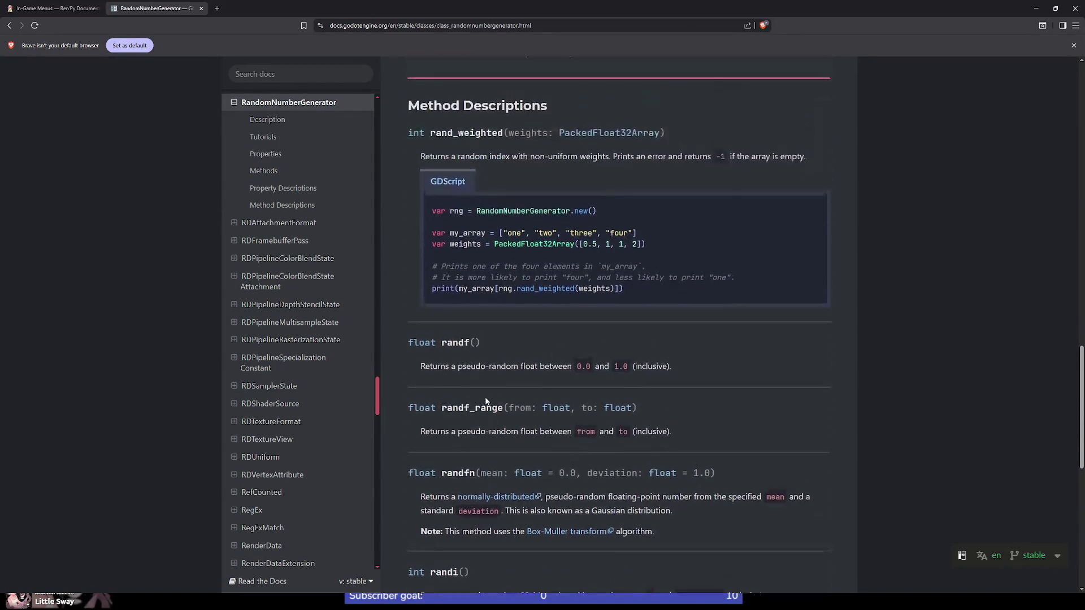
scroll(478, 319, up, 1)
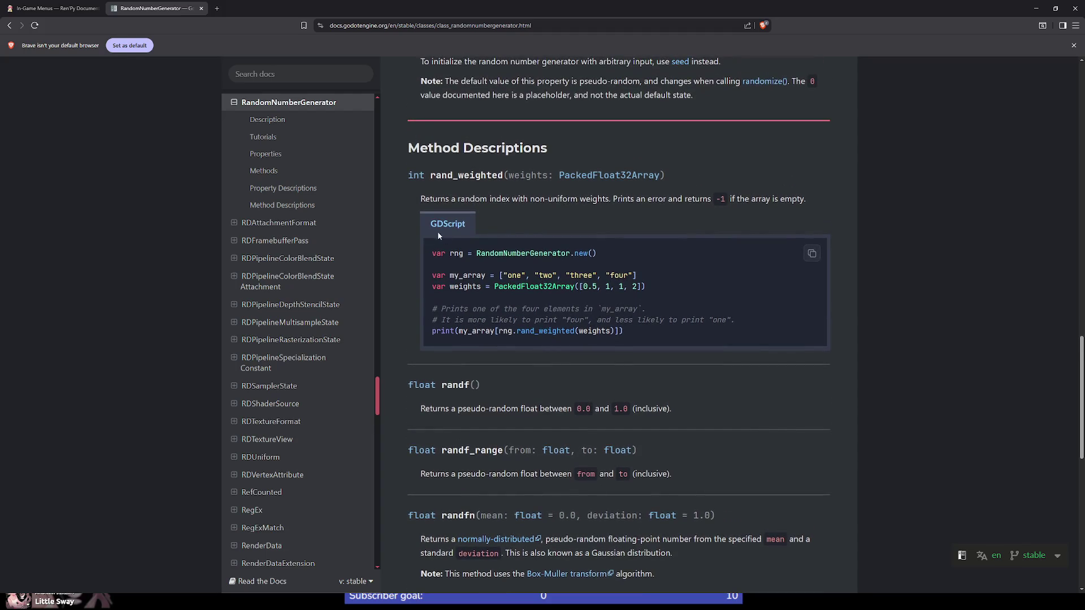
scroll(277, 237, up, 3)
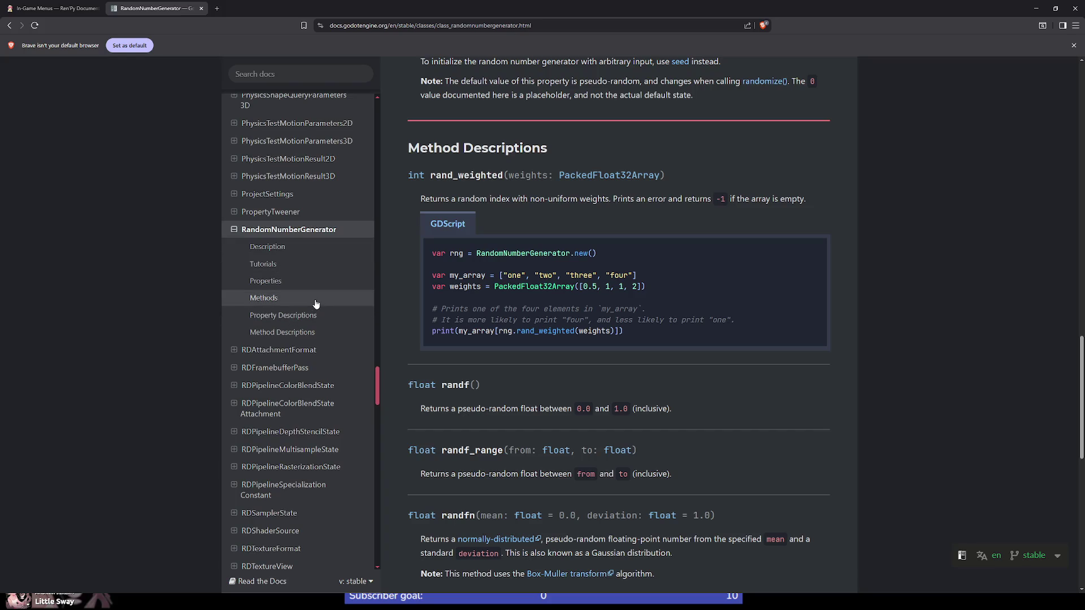
click(217, 8)
click(362, 26)
text(g)
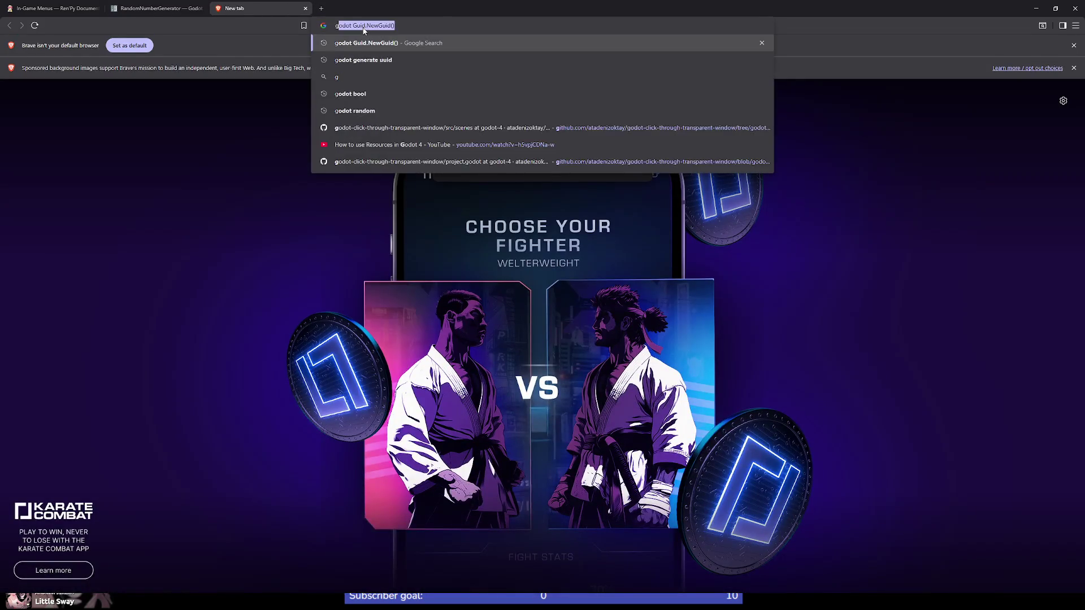
text(odot )
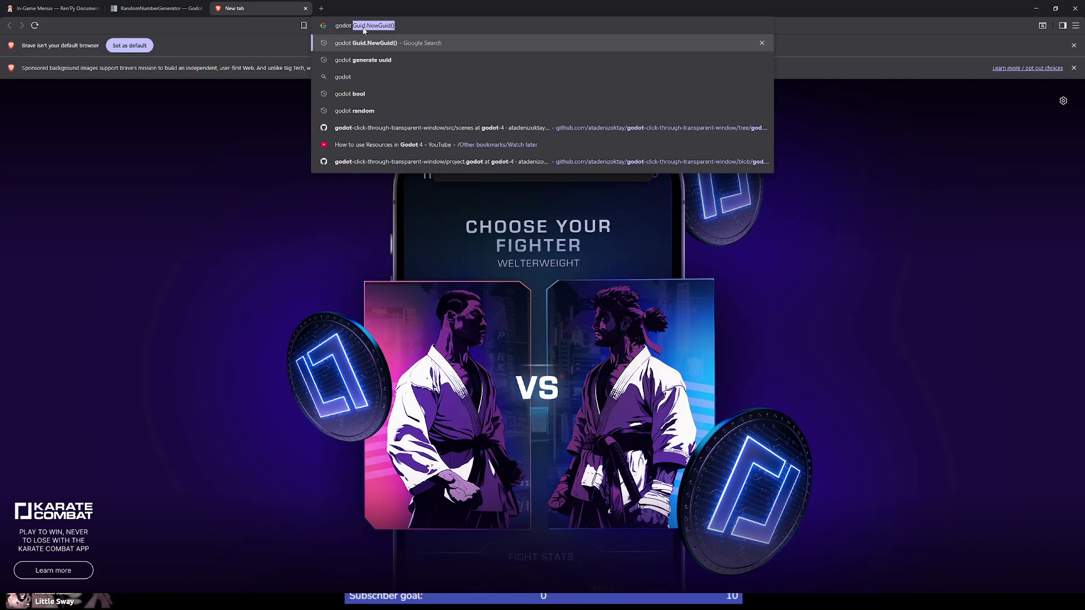
text(int to hex)
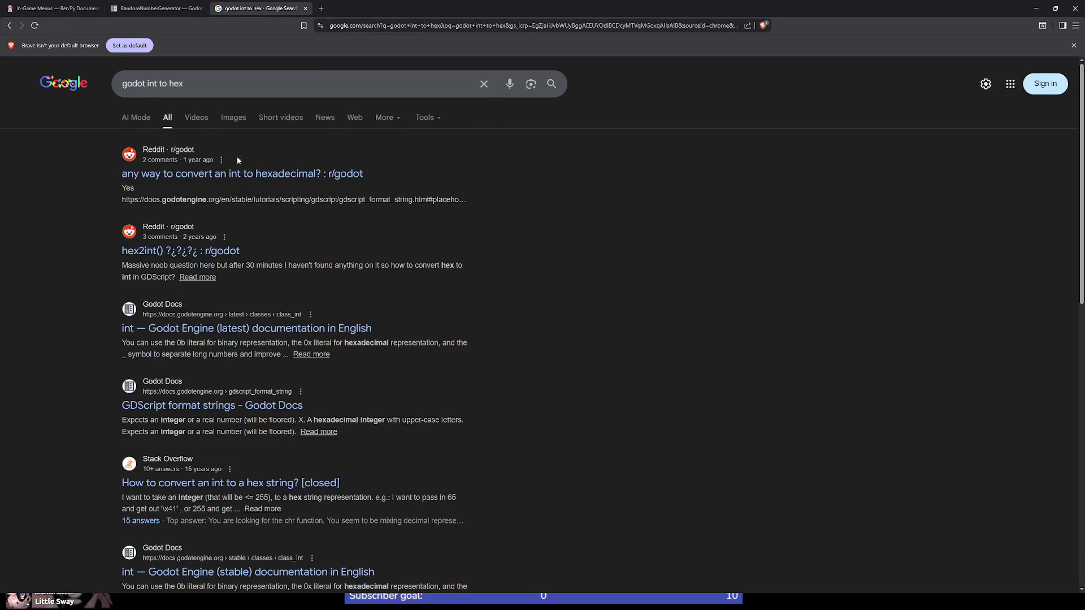
click(268, 170)
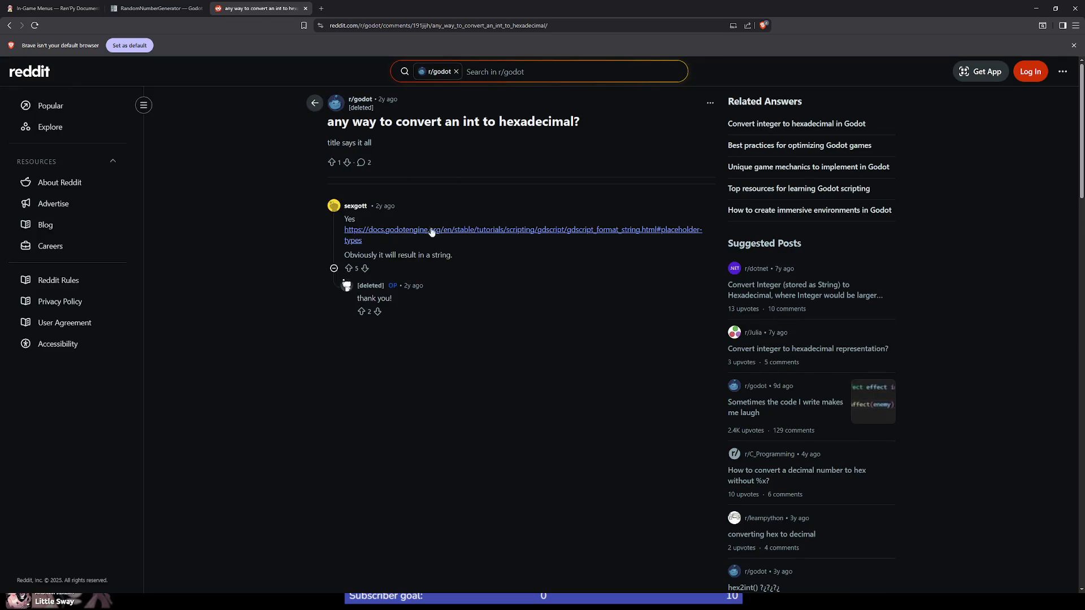
click(509, 234)
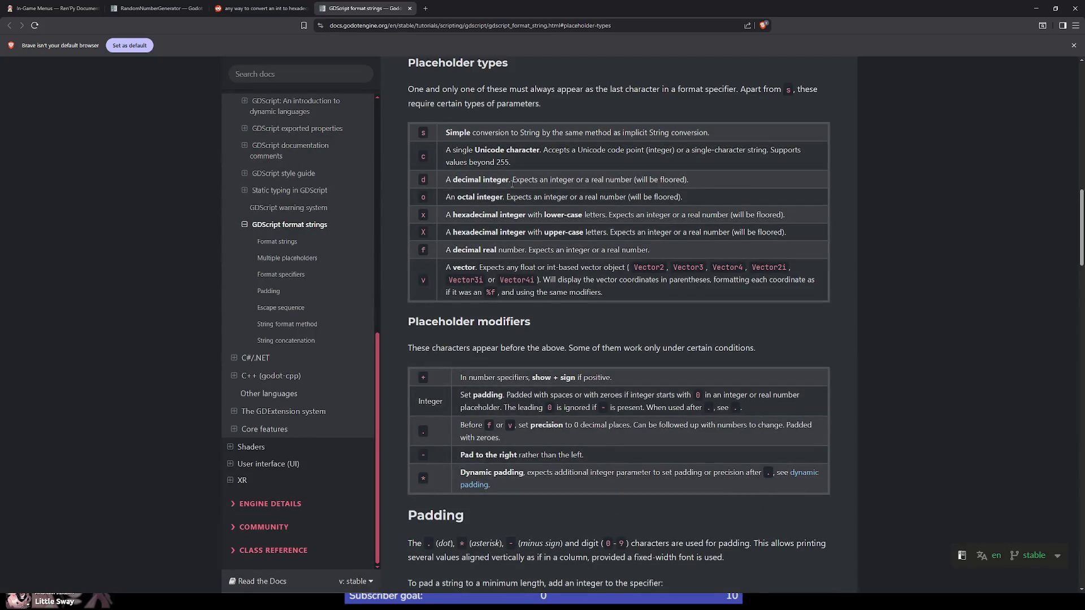
scroll(512, 186, up, 2)
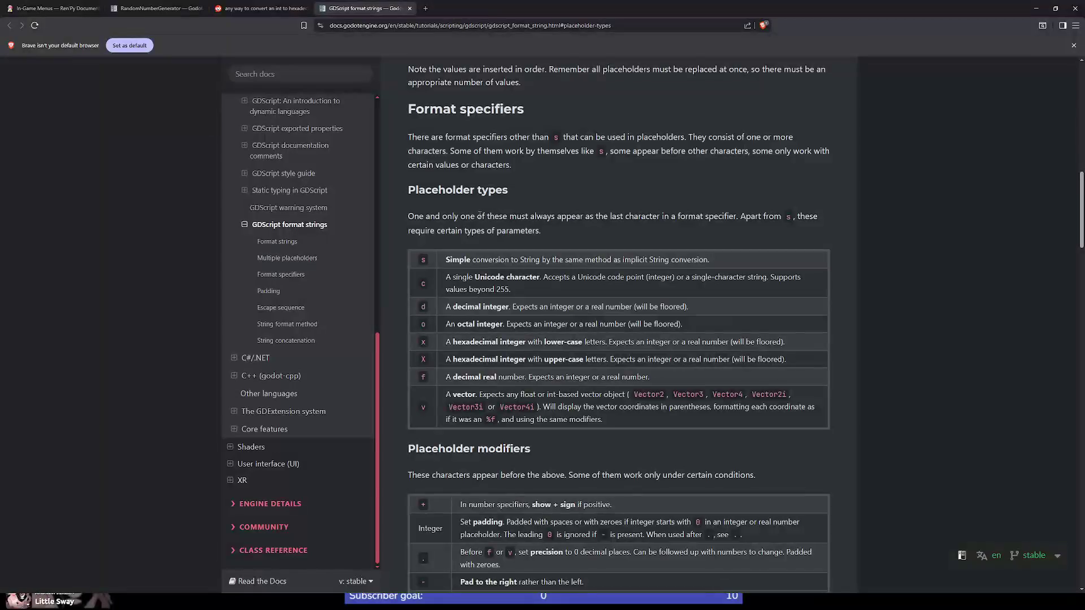
scroll(474, 213, down, 2)
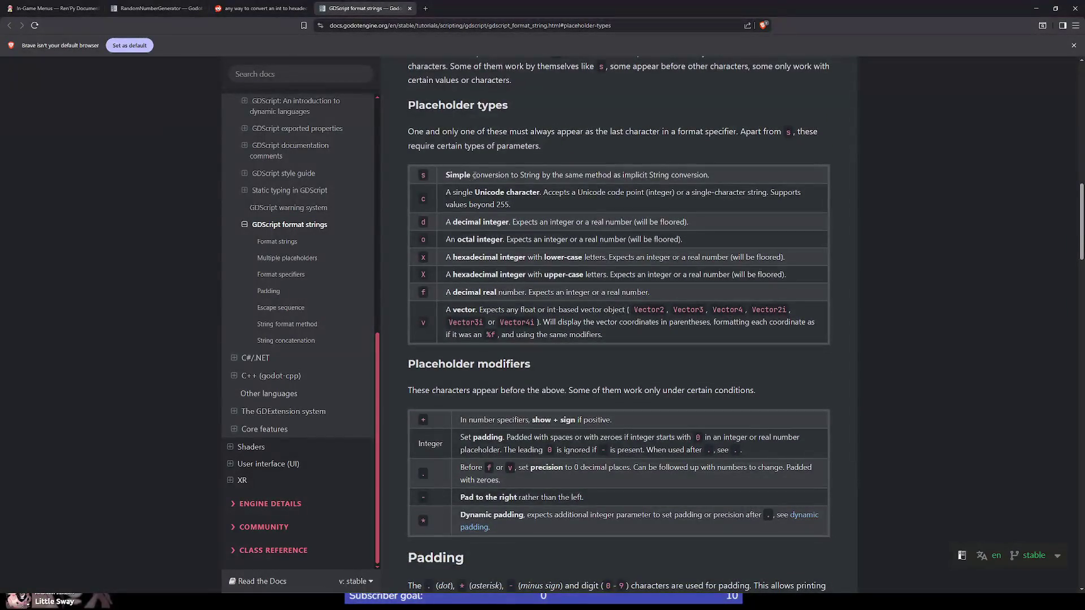
scroll(478, 180, up, 4)
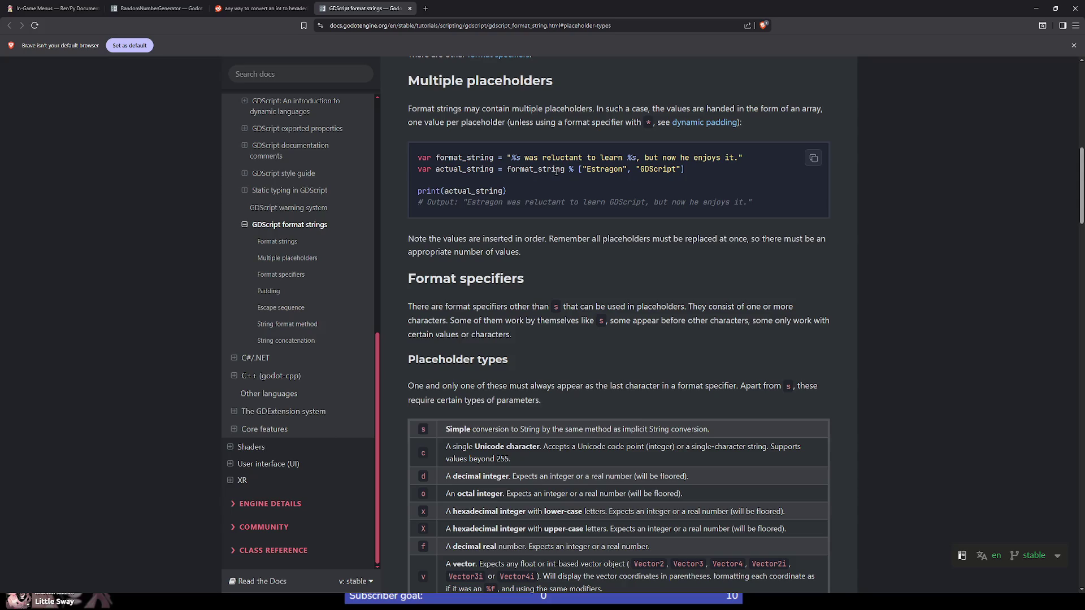
scroll(538, 199, down, 2)
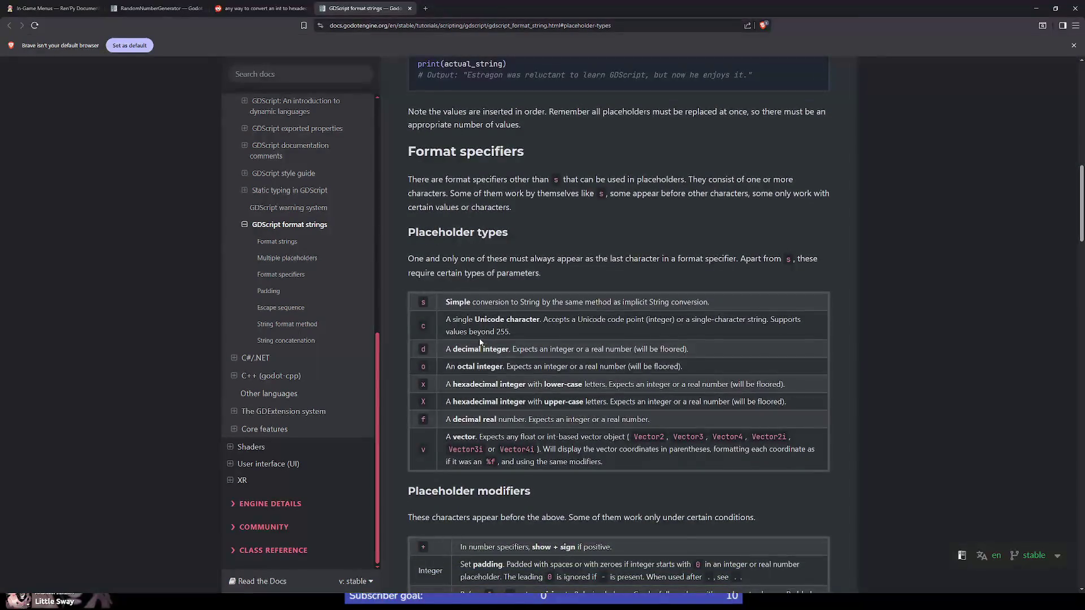
drag(452, 384, 595, 384)
double_click(547, 402)
scroll(489, 403, down, 3)
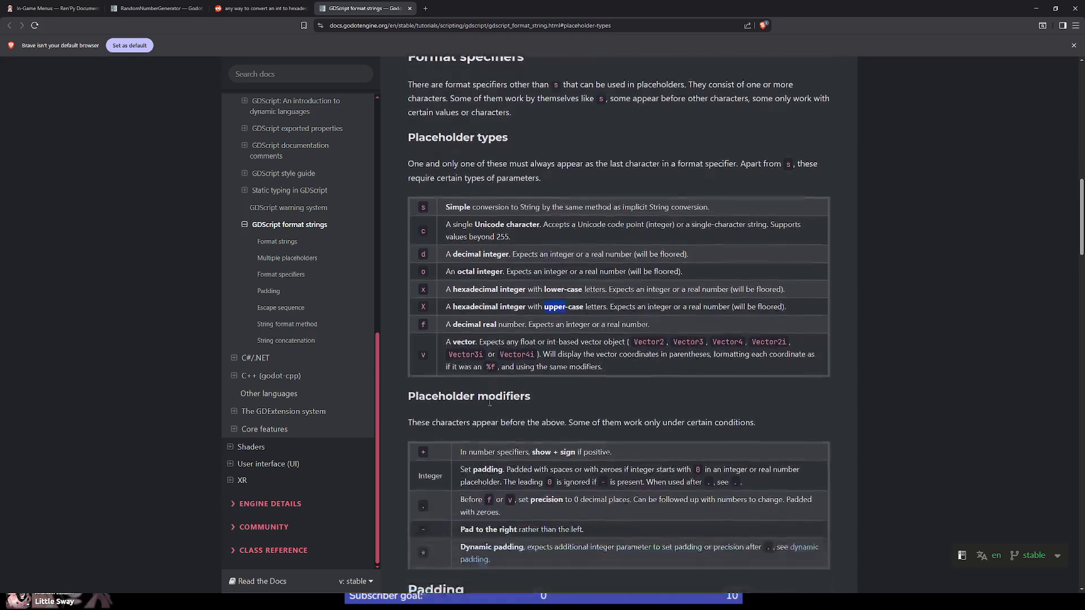
scroll(516, 390, up, 2)
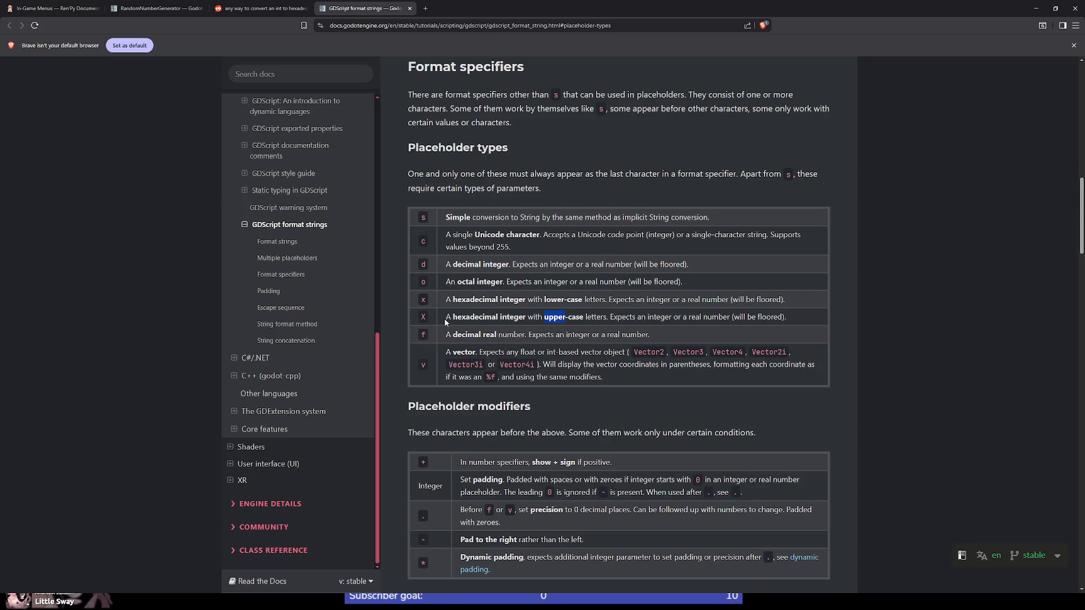
double_click(464, 317)
scroll(520, 312, up, 3)
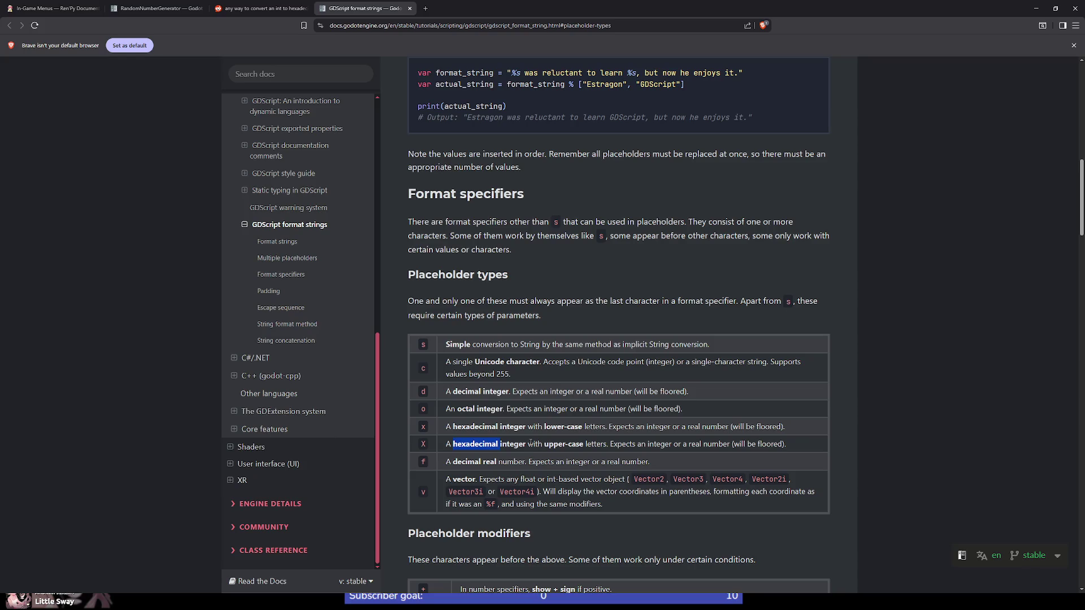
scroll(523, 424, up, 3)
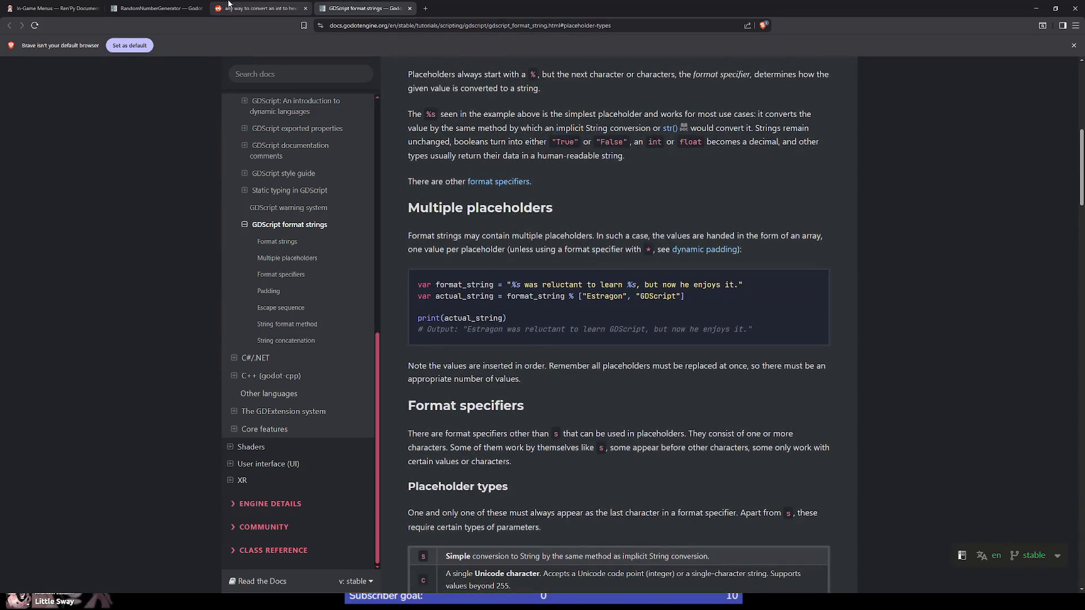
click(151, 11)
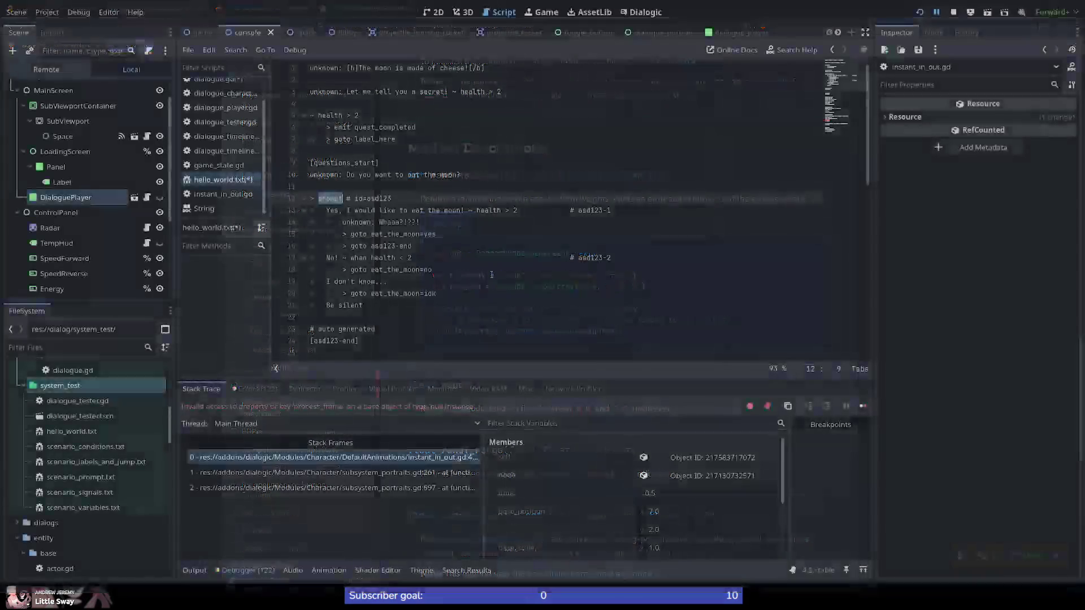
Open dialogue.gd from the Script editor's script list
click(217, 80)
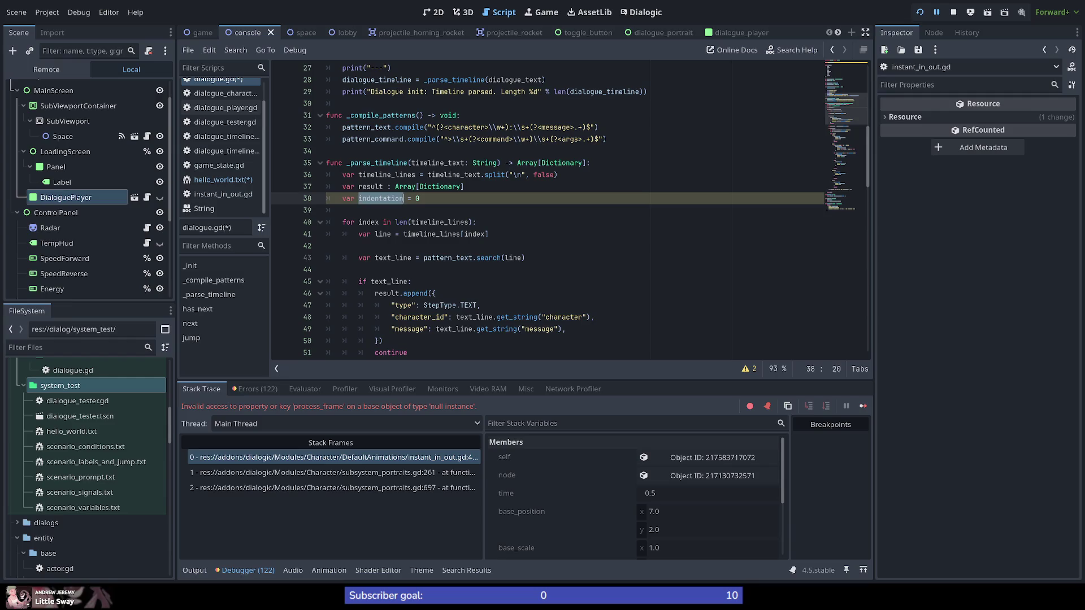
Delete the unused 'var indentation = 0' line from _parse_timeline
click(455, 199)
drag(414, 198, 303, 199)
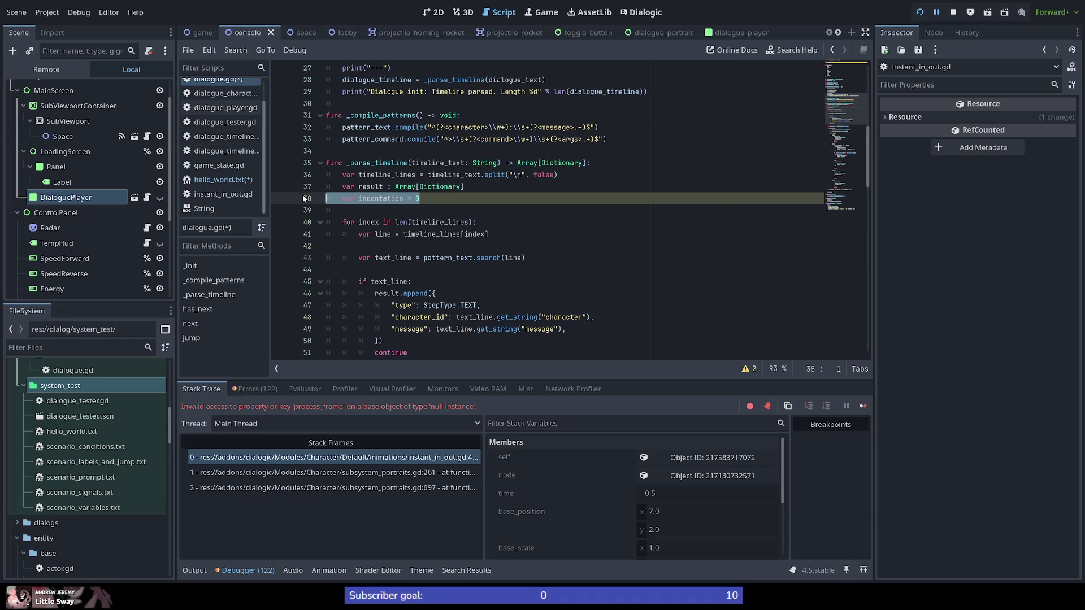
key(Delete)
key(Delete)
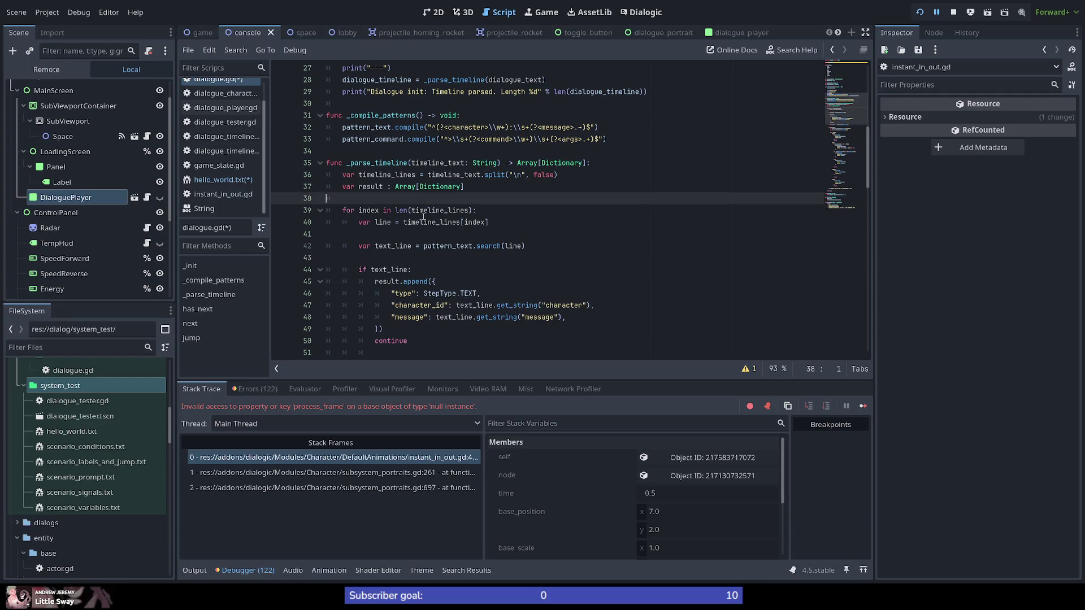
Review the match cases and select the 'prompt' case on line 87
scroll(412, 241, down, 10)
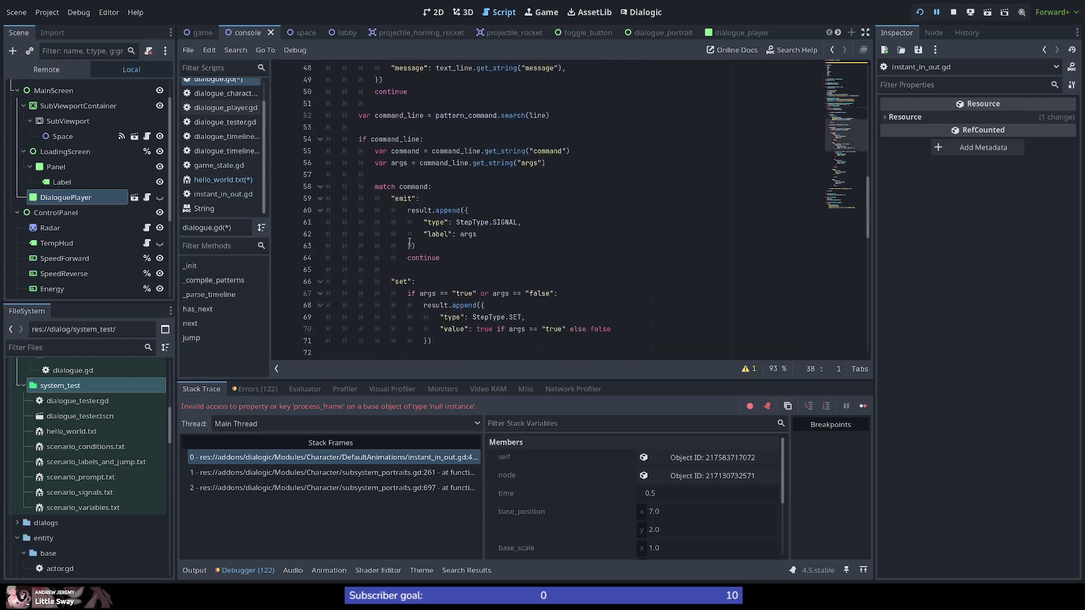
scroll(414, 273, down, 3)
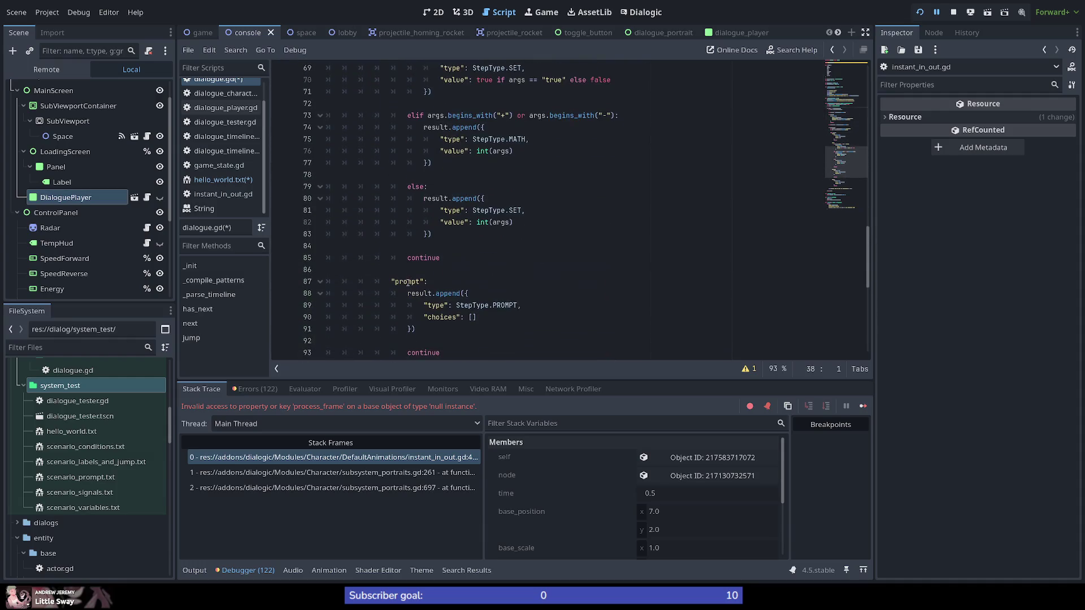
scroll(403, 281, up, 2)
scroll(404, 281, down, 4)
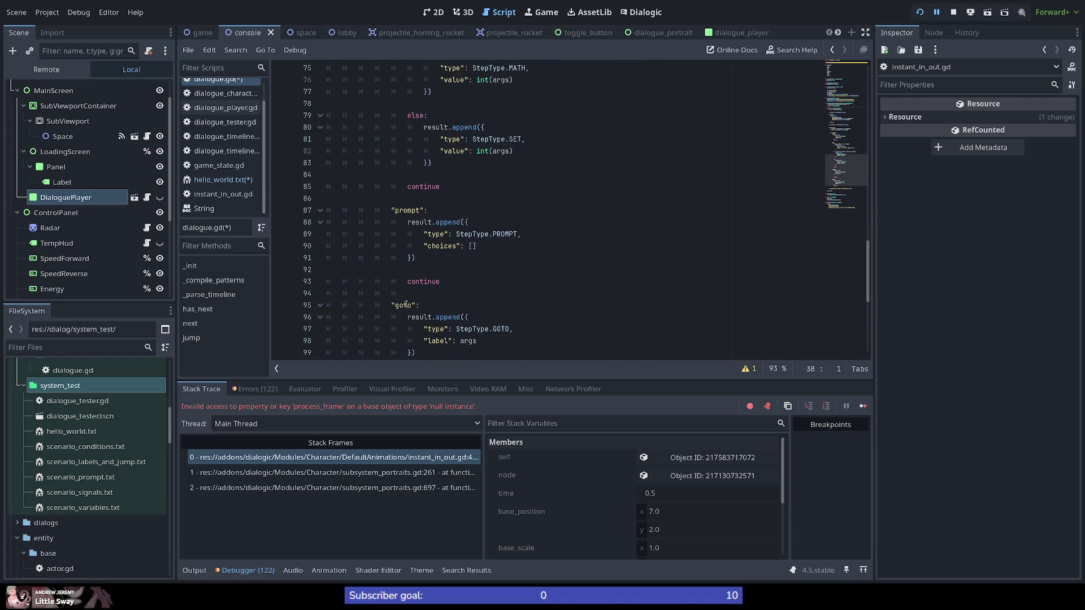
scroll(405, 304, down, 2)
scroll(406, 303, up, 2)
double_click(414, 210)
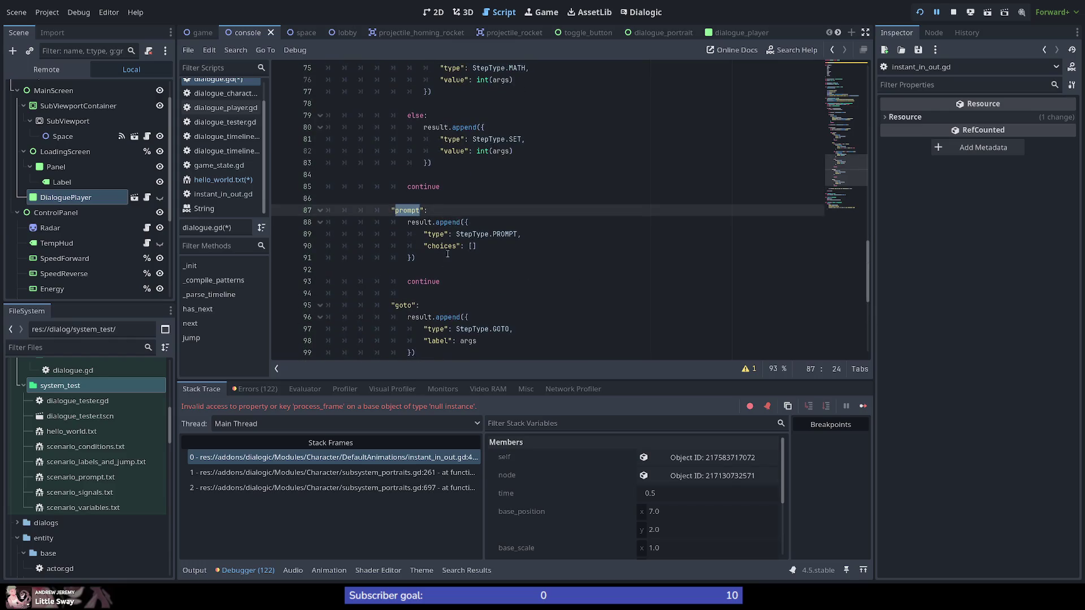
Inspect args and command_line around lines 54-56, then place the caret after continue on line 100
scroll(467, 280, up, 1)
scroll(437, 294, down, 1)
scroll(390, 267, up, 8)
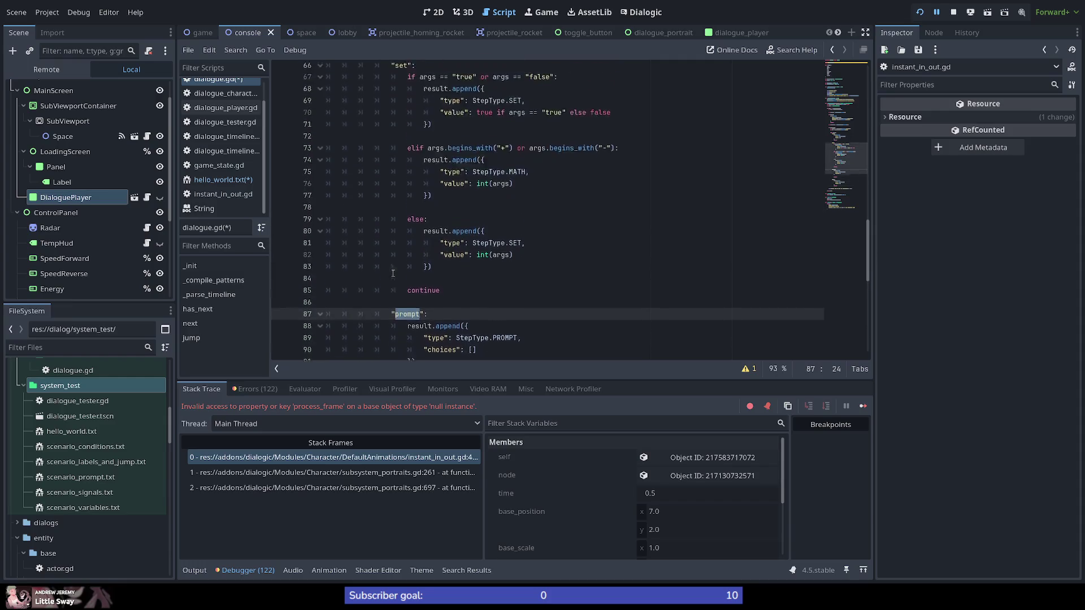
scroll(394, 273, down, 9)
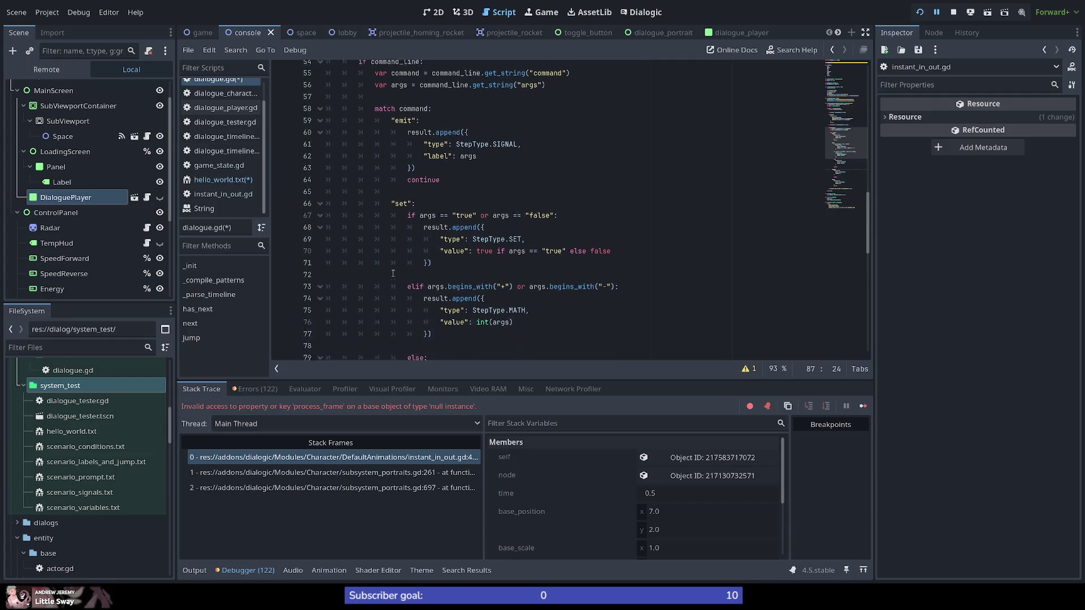
scroll(393, 270, up, 8)
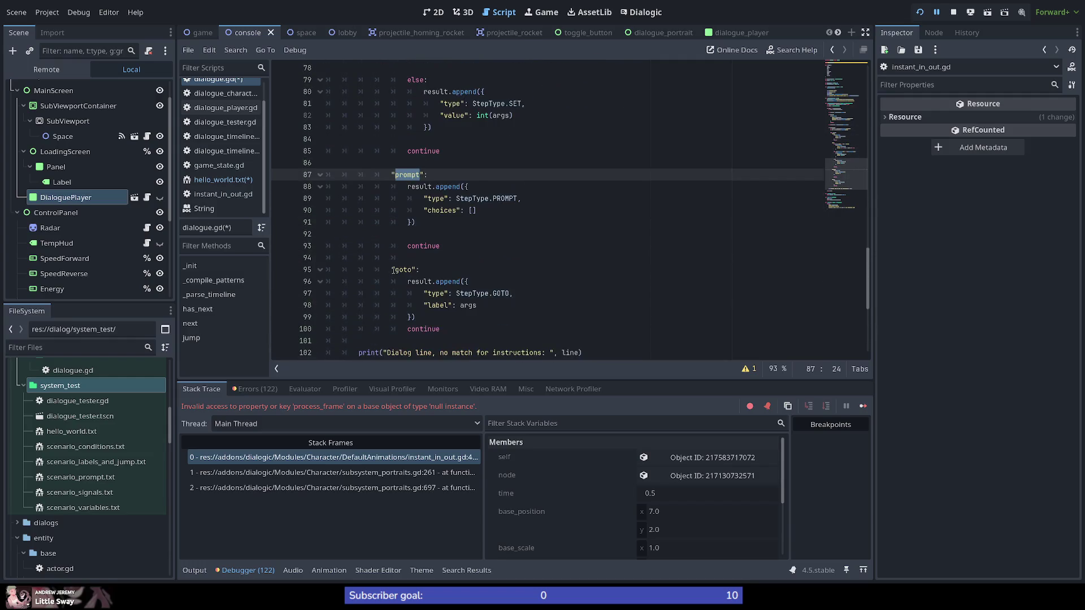
scroll(393, 269, up, 2)
double_click(399, 163)
scroll(399, 184, up, 2)
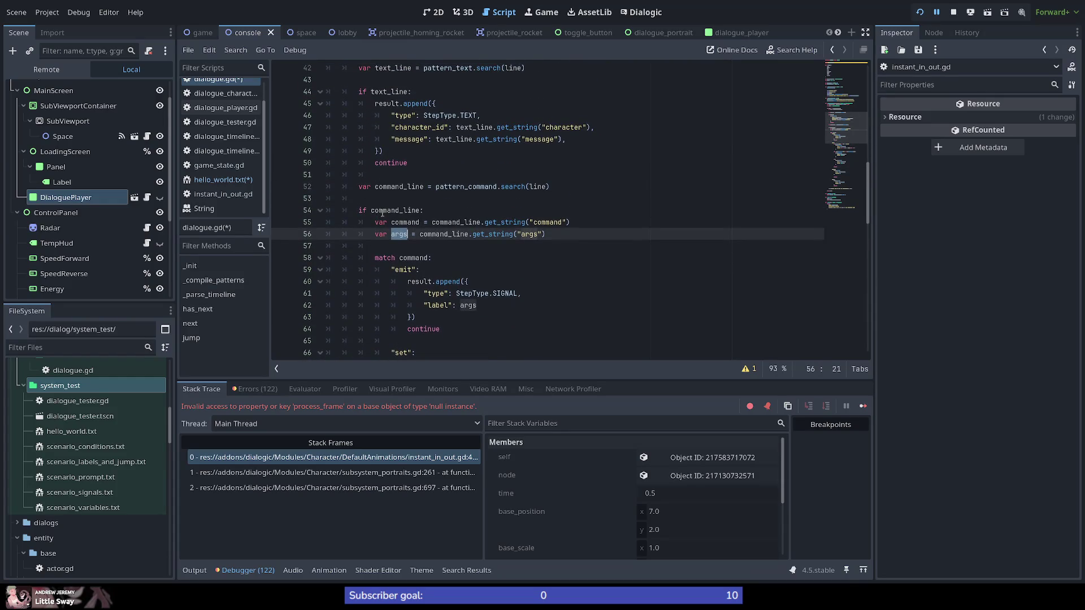
double_click(395, 210)
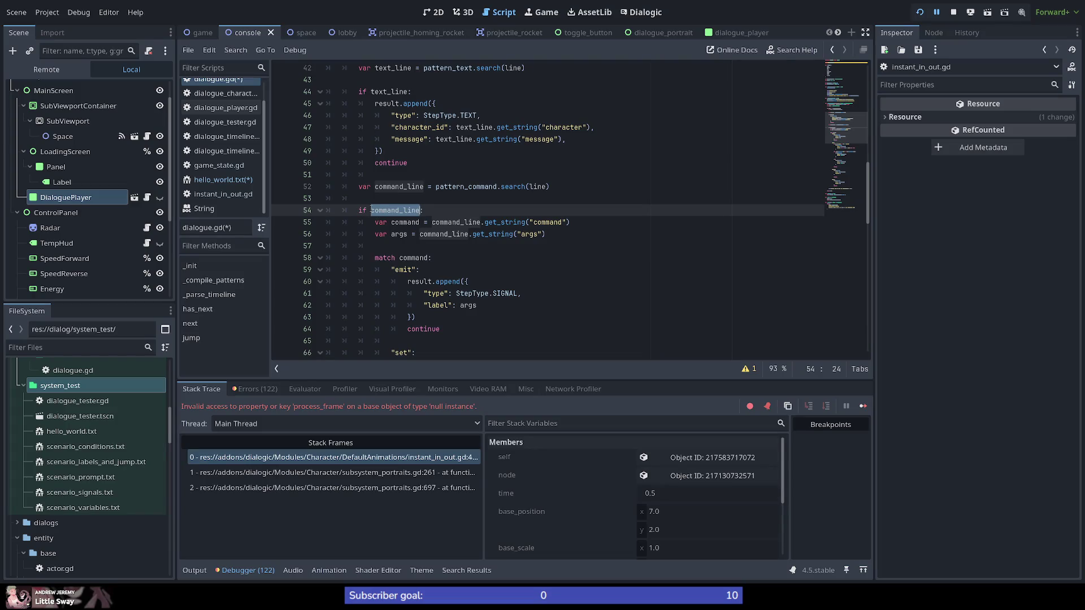
mouse_move(386, 210)
scroll(398, 184, down, 12)
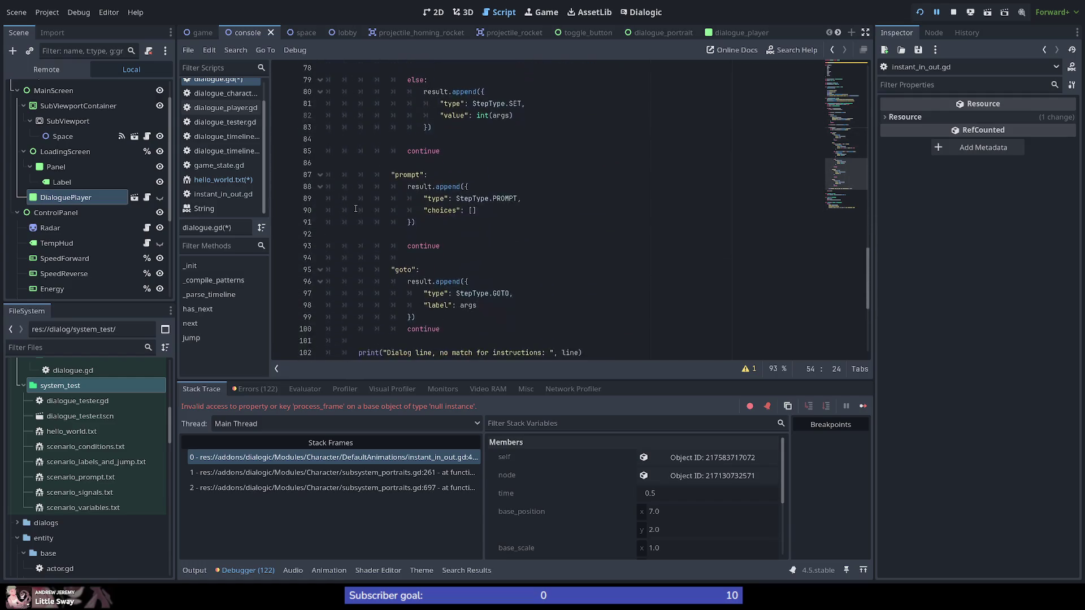
scroll(356, 208, down, 2)
click(504, 263)
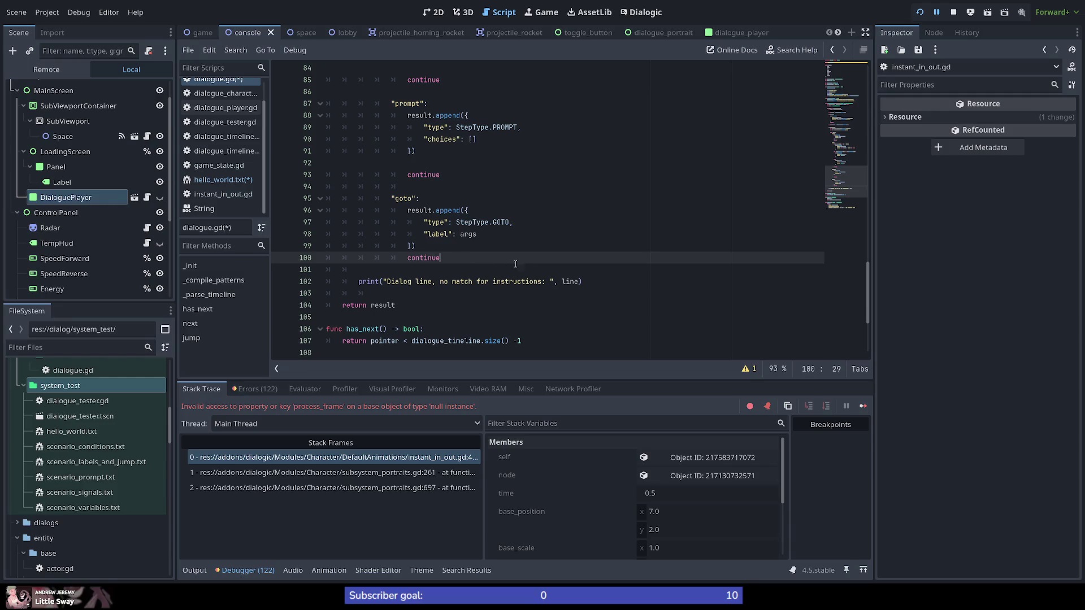
Add new indented lines after the goto case, type 'in', and highlight every command_line use
key(Return)
key(Return)
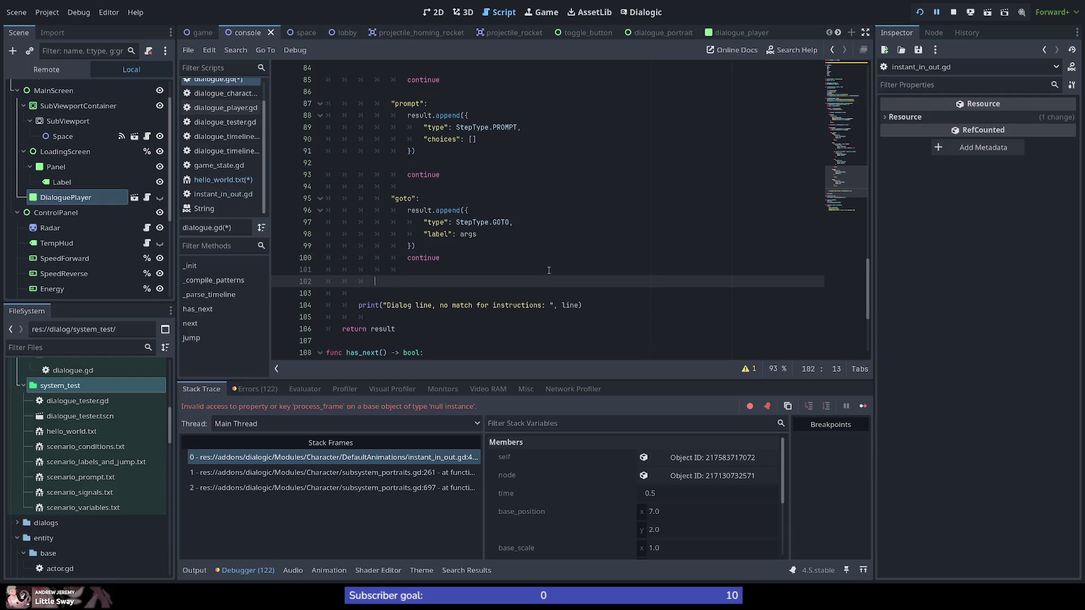
scroll(378, 238, up, 11)
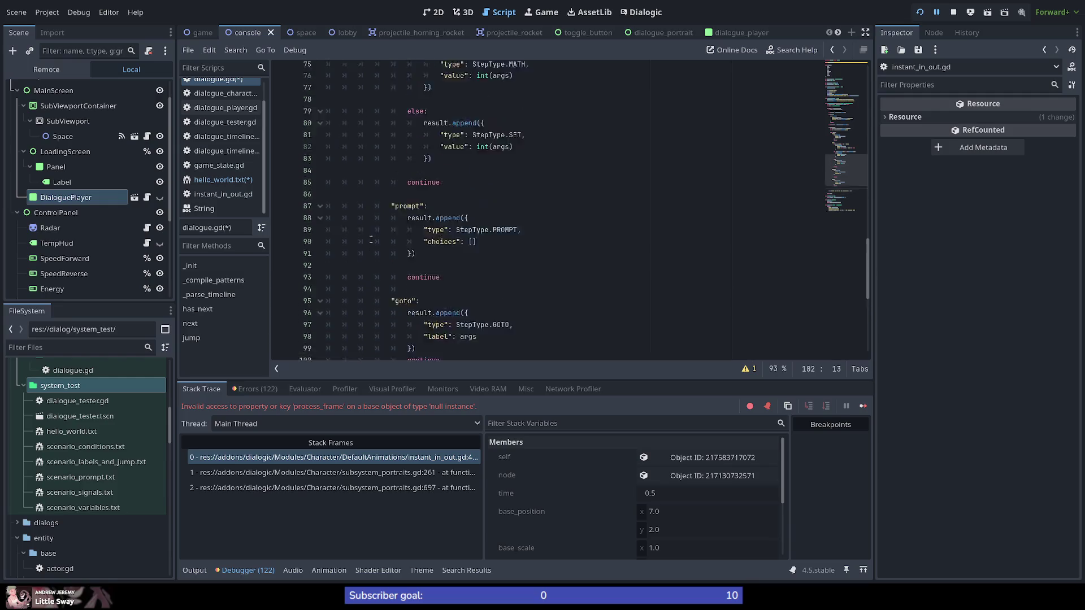
scroll(378, 239, down, 12)
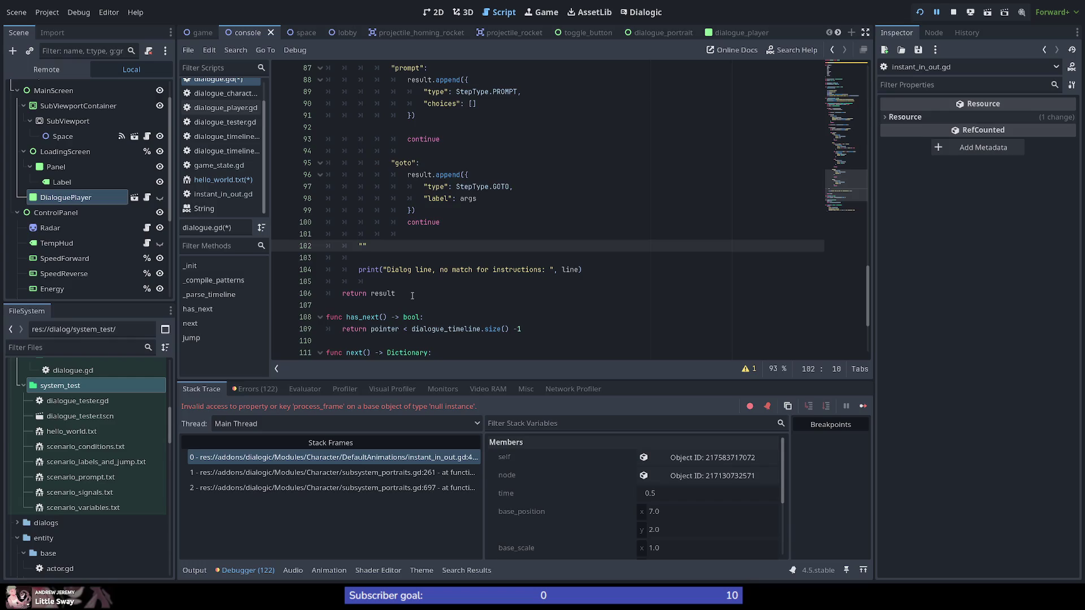
text(in)
scroll(359, 221, up, 10)
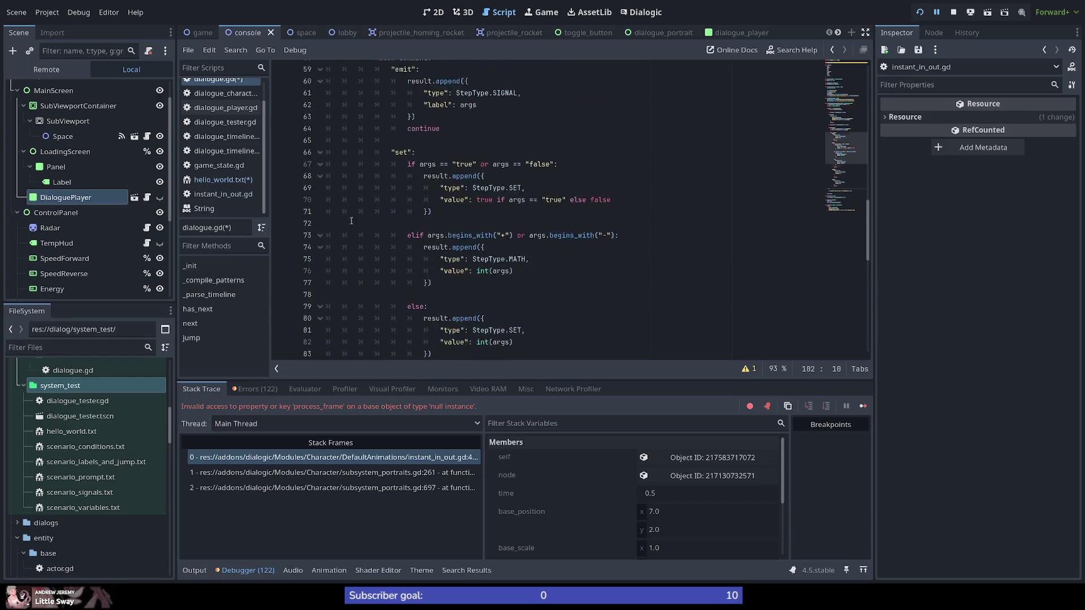
scroll(359, 222, up, 2)
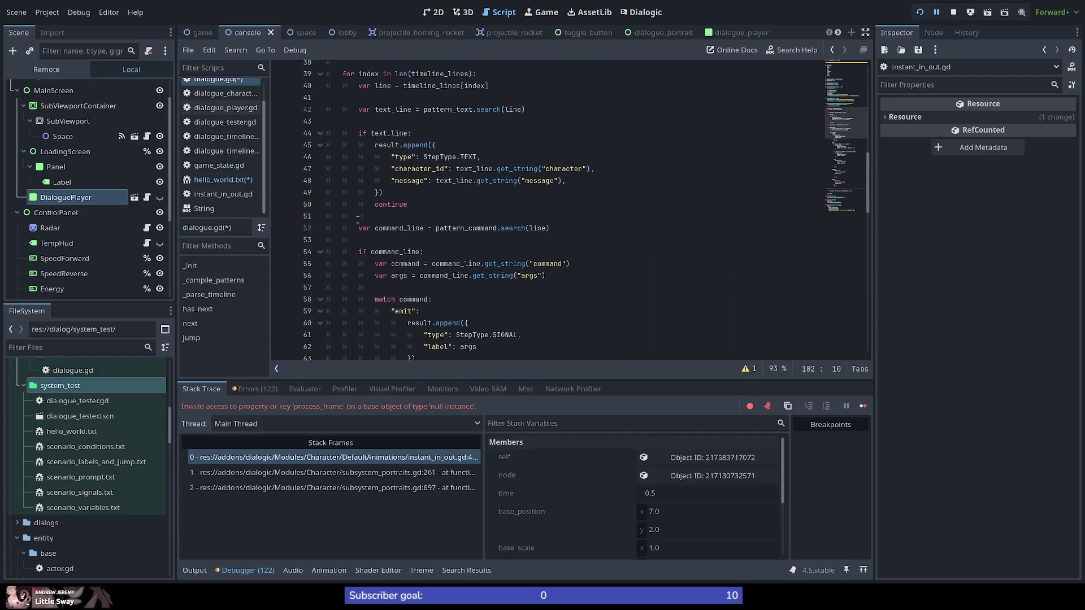
scroll(374, 234, down, 1)
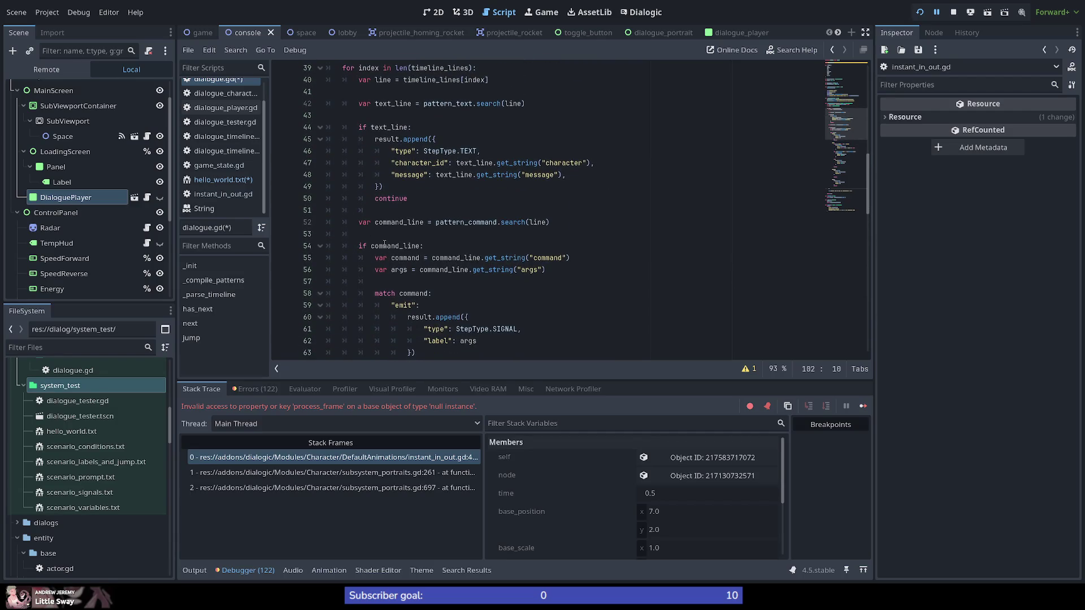
double_click(384, 246)
scroll(359, 247, down, 15)
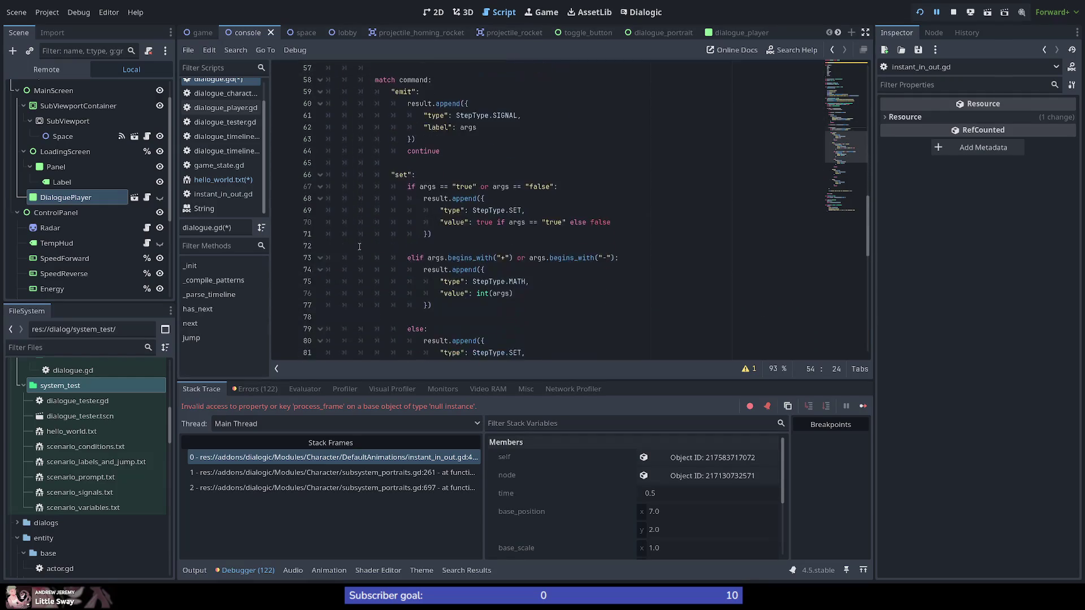
Delete the leftover empty string on line 102 and start a new blank line below it
click(360, 281)
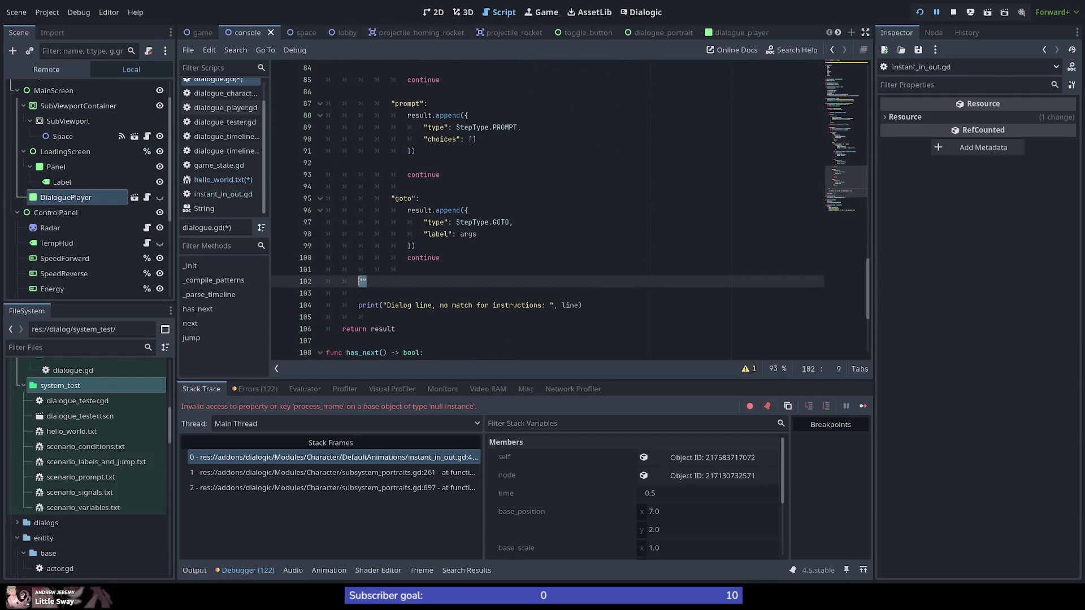
key(Delete)
key(Return)
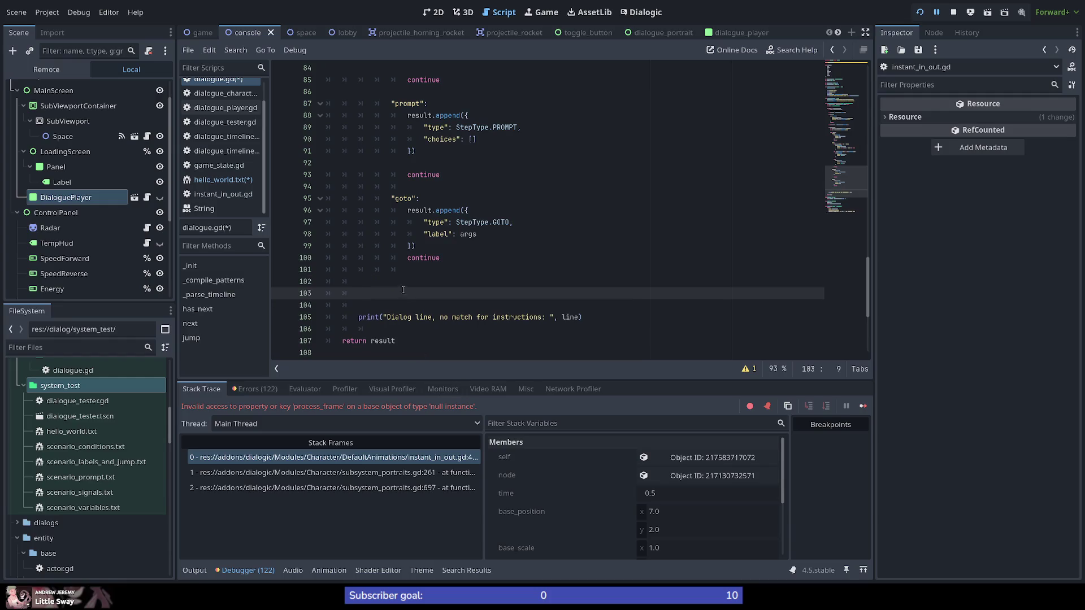
scroll(380, 297, up, 12)
scroll(380, 297, up, 2)
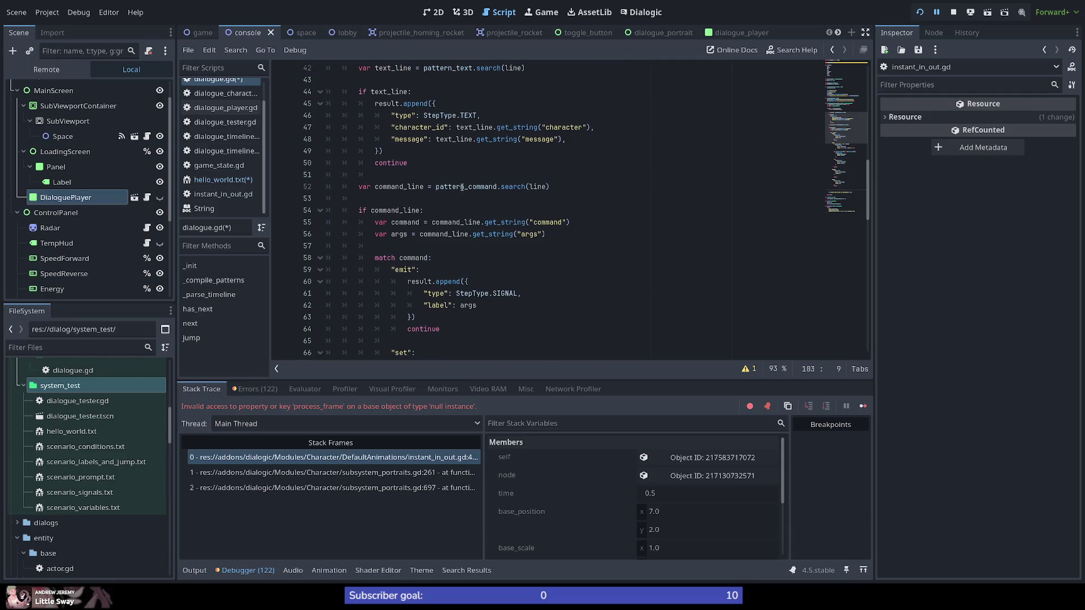
scroll(463, 187, up, 12)
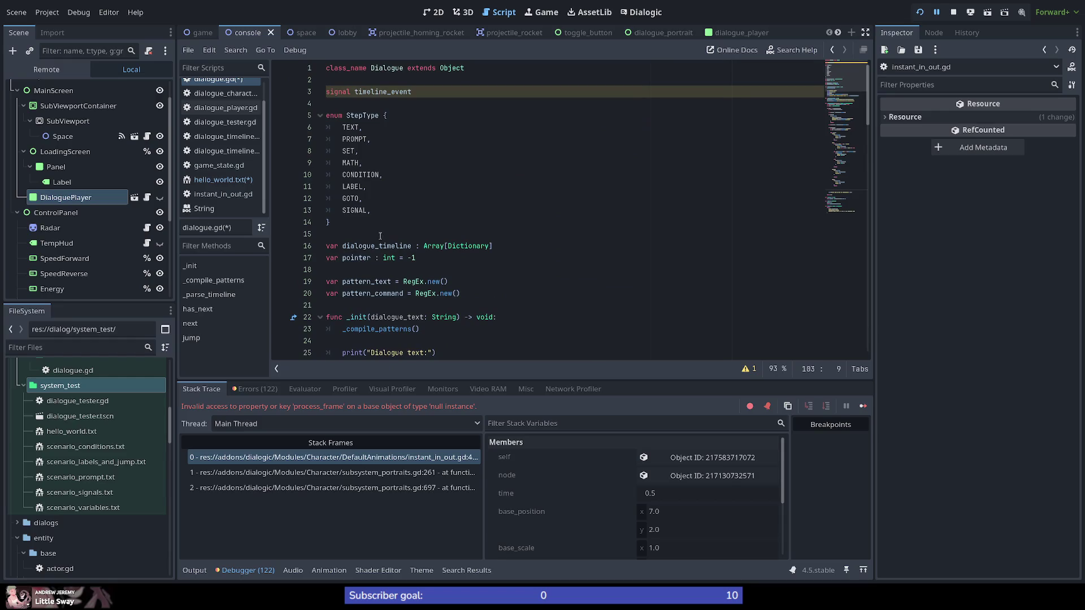
scroll(379, 236, down, 4)
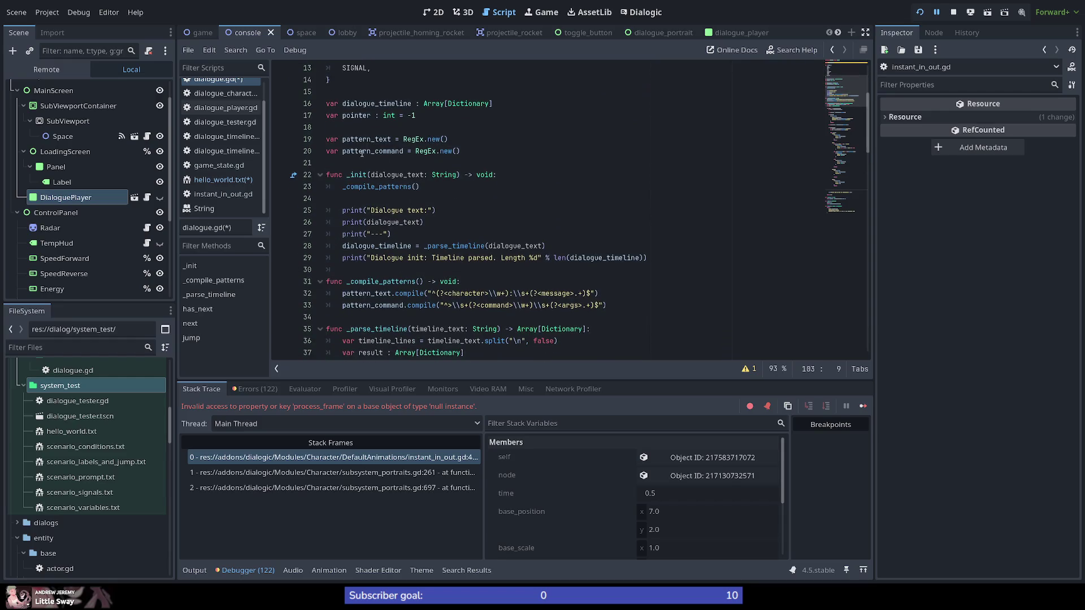
click(483, 153)
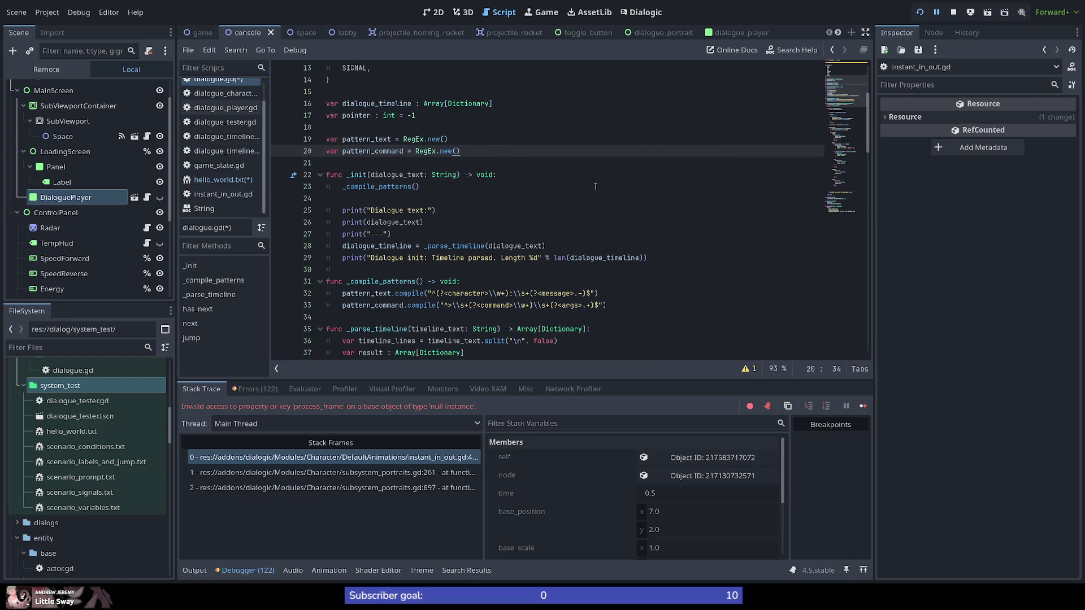
Start declaring the sub-command pattern variable as RegEx.new() on a new line below pattern_command
key(Return)
text(var )
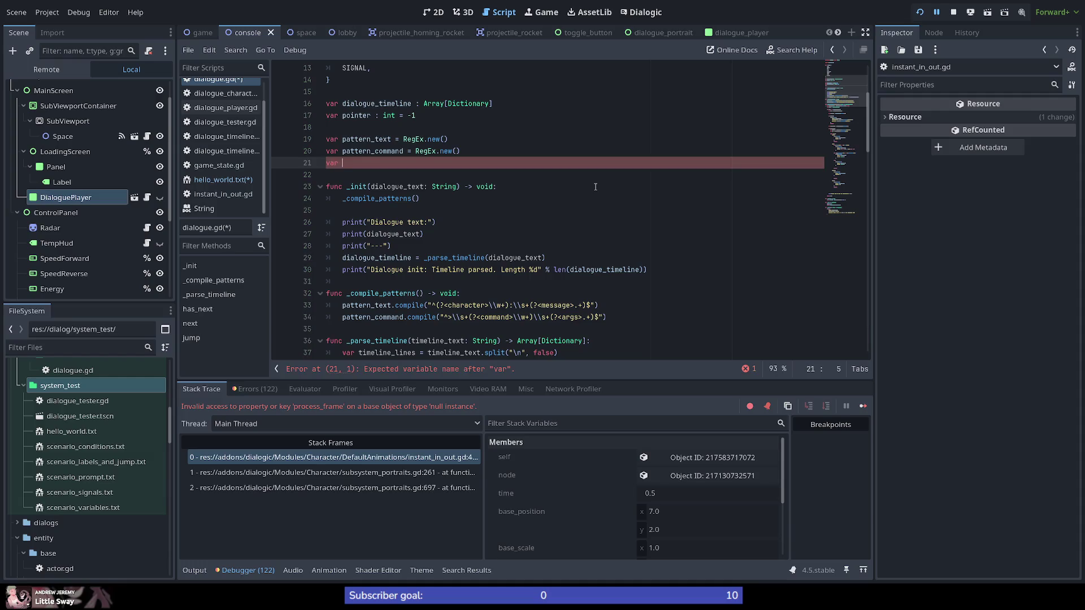
text(sub)
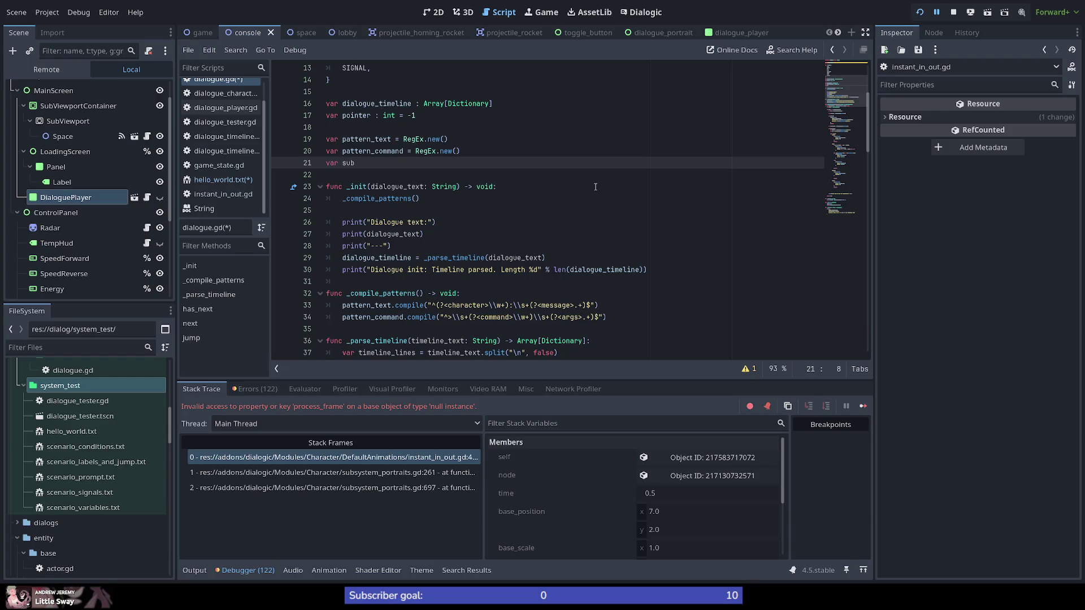
key(BackSpace)
key(BackSpace)
key(BackSpace)
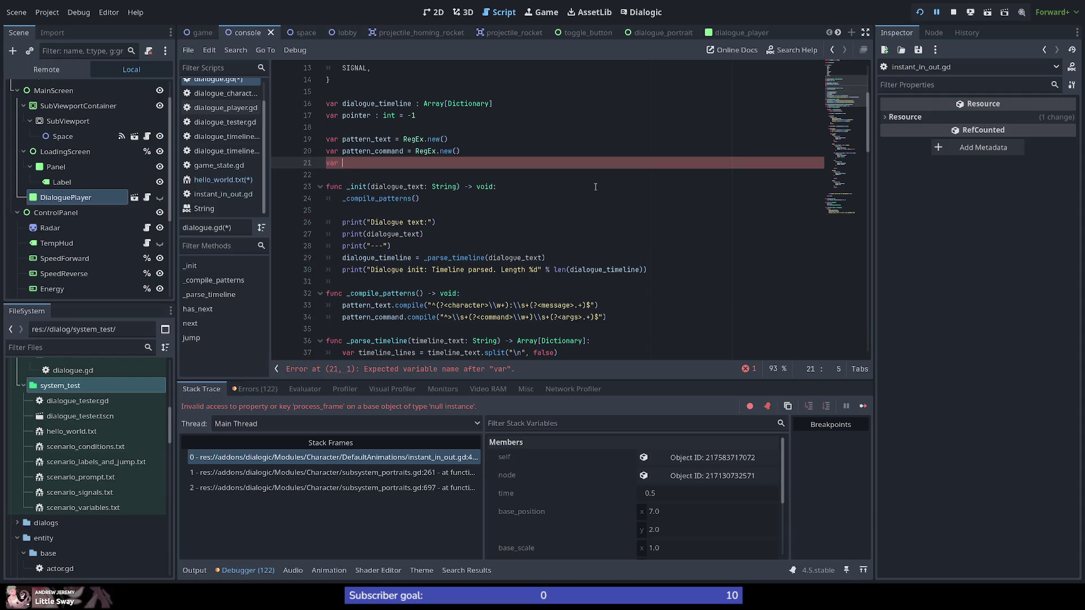
text(sub_)
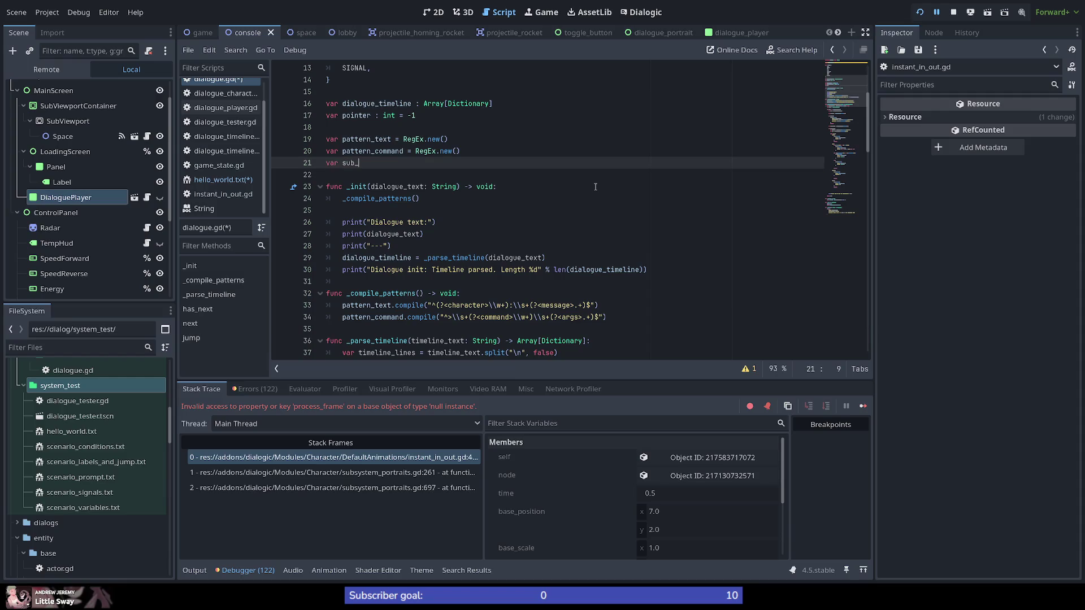
text(command)
text(pattern_)
text(= )
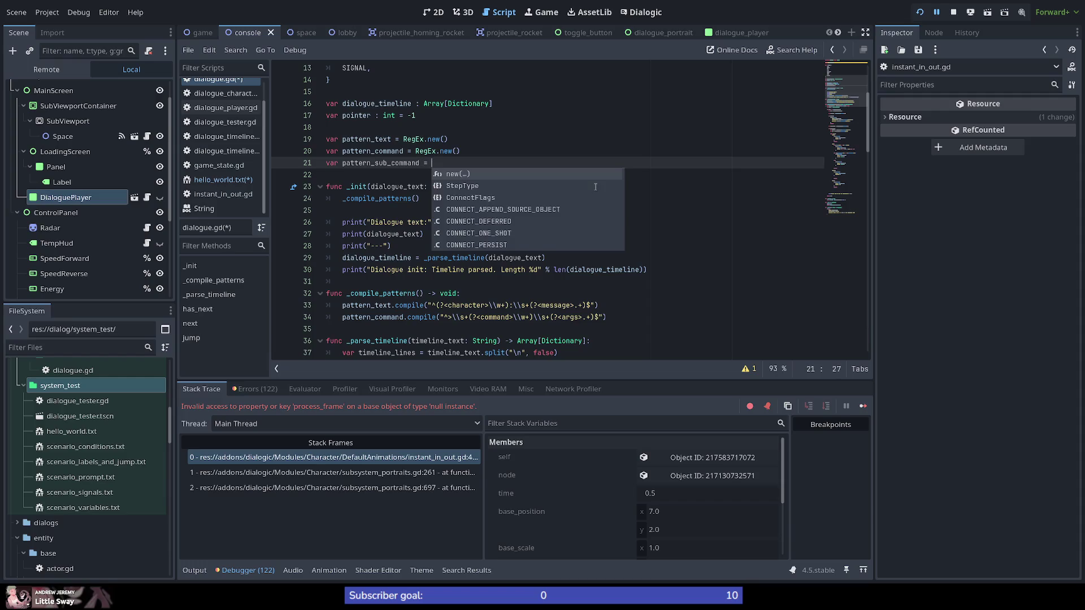
text(RegEx)
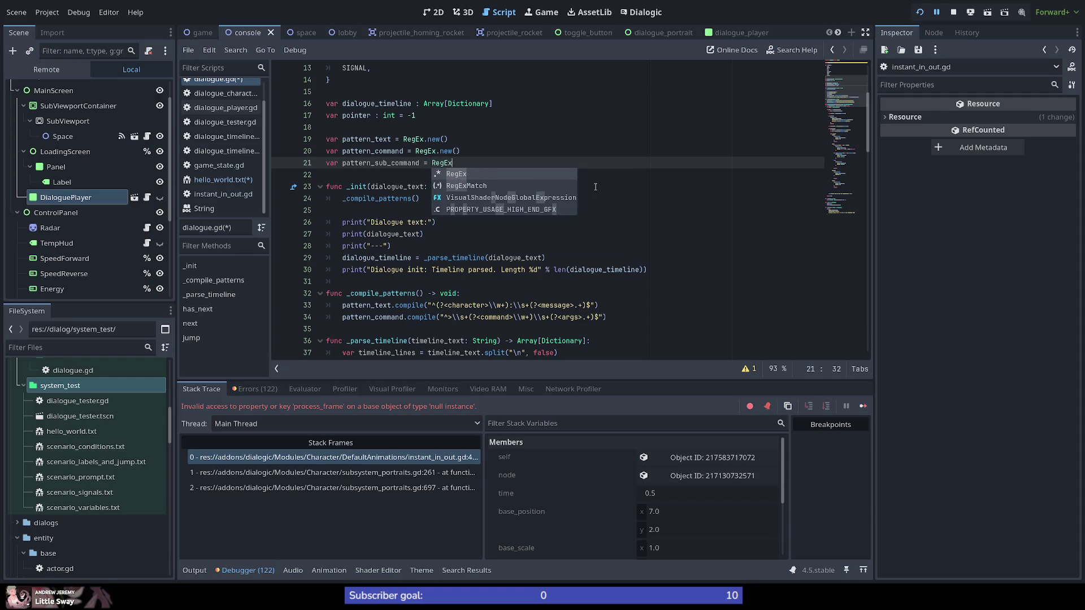
text(.new())
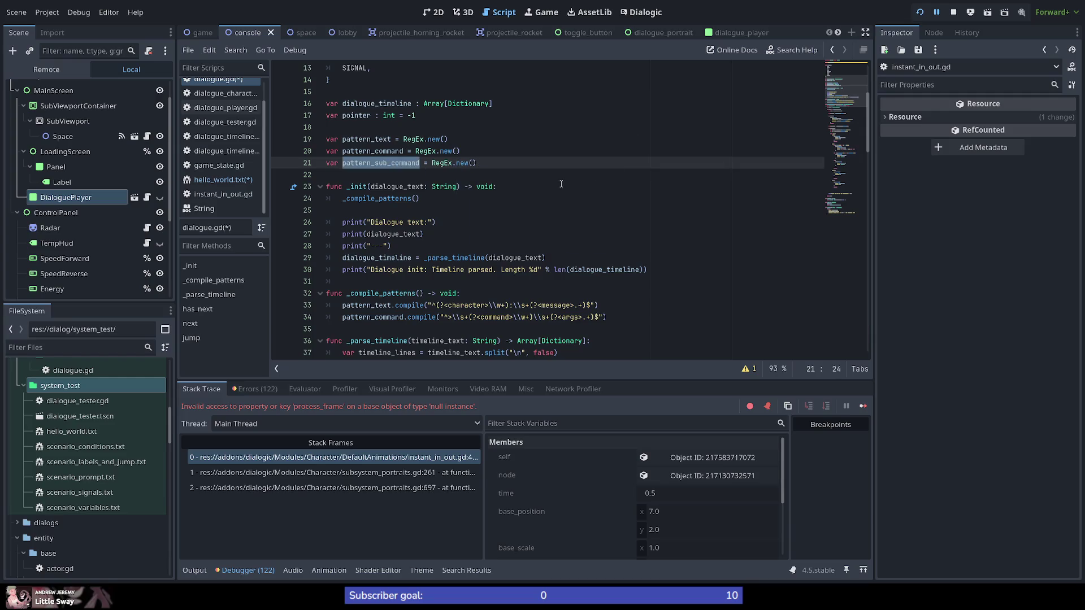
Add pattern_sub_command.compile("\\t") on a new line in _compile_patterns, removing a stray asterisk
click(666, 317)
scroll(668, 257, down, 2)
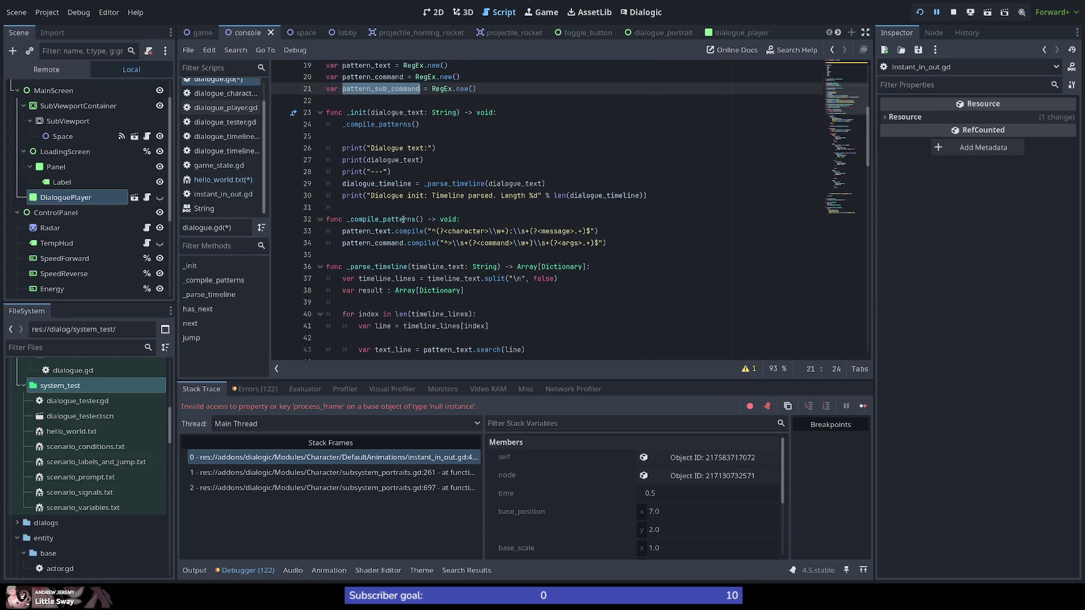
key(Return)
text(pattern_sub_command.compile()
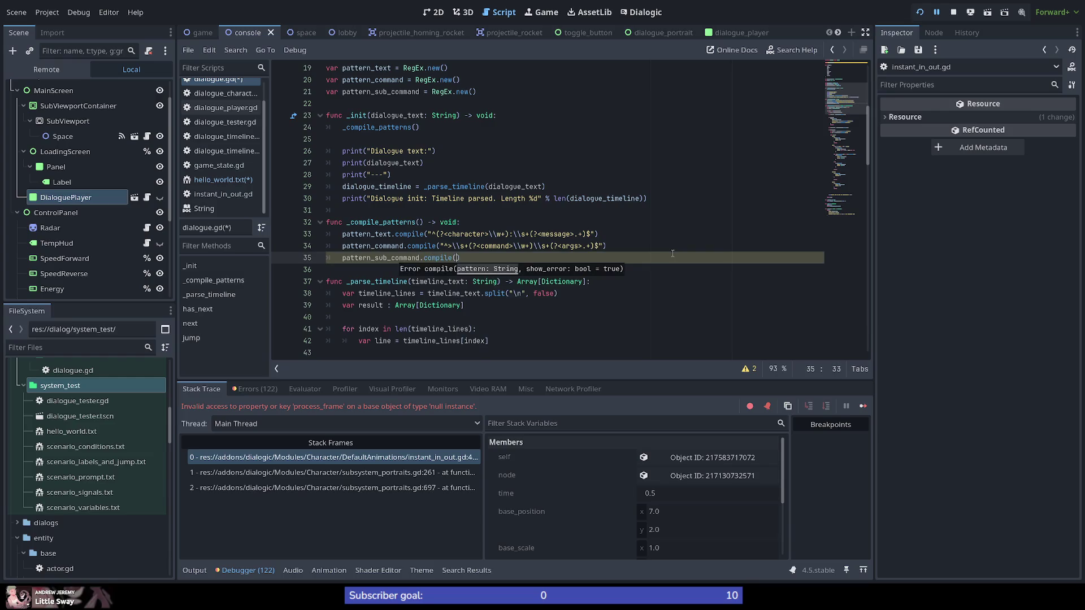
text(")
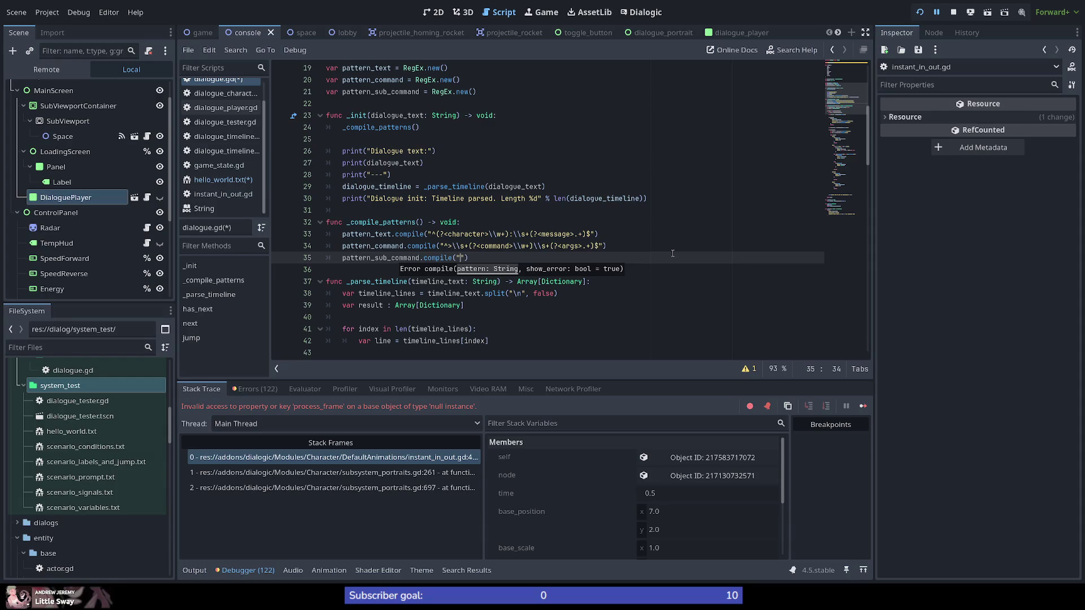
text(\\t)
text(*)
key(BackSpace)
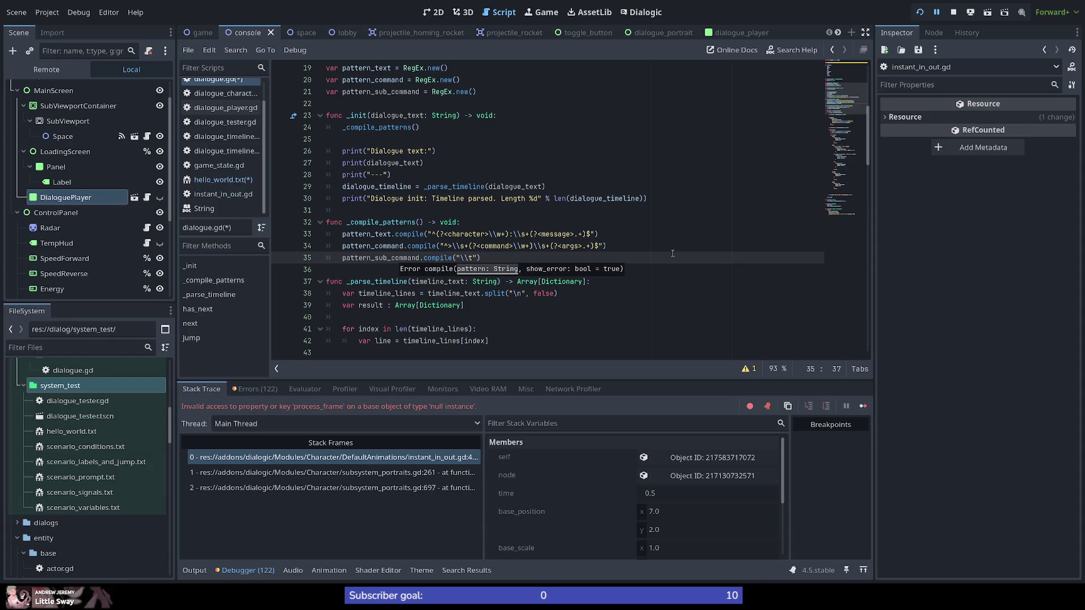
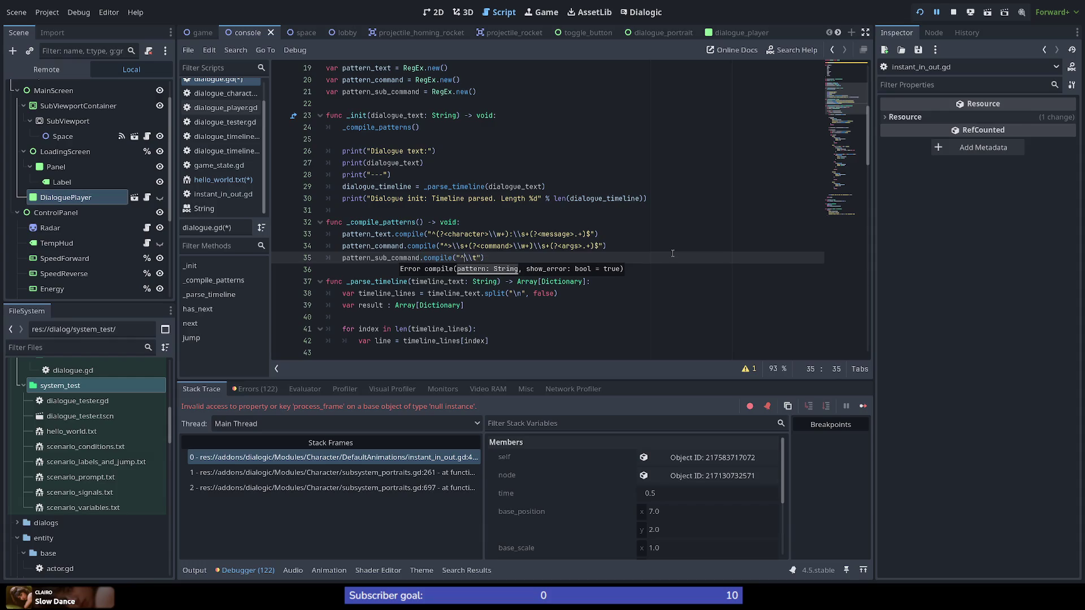
Make the line-35 tab match one-or-more and name it tabs: ^(?<tabs>\t+)
key(Right)
key(Right)
key(Right)
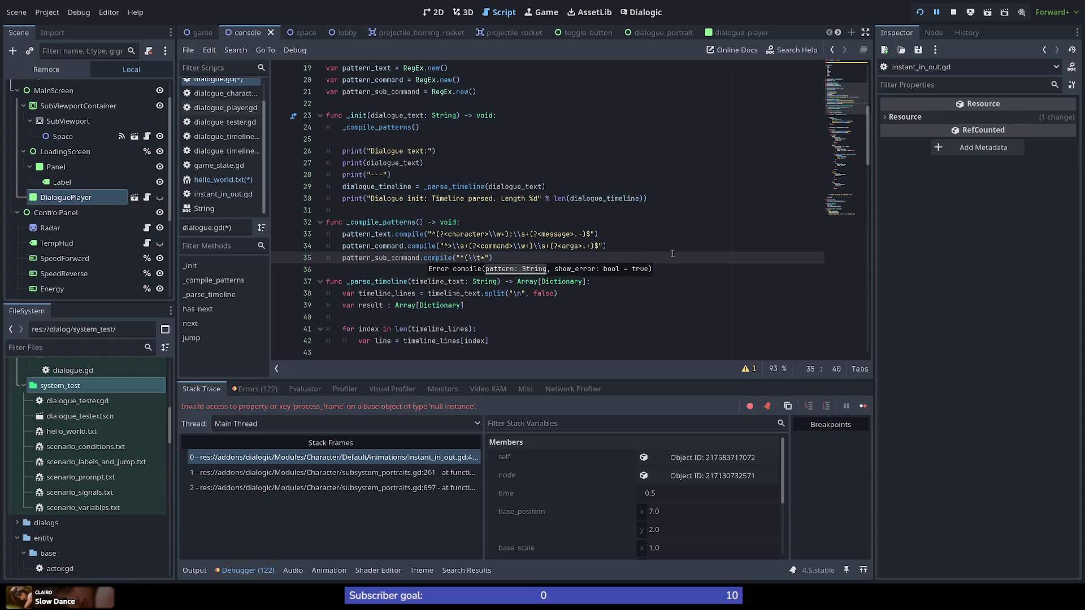
key(BackSpace)
text(+))
key(Left)
key(Left)
key(Left)
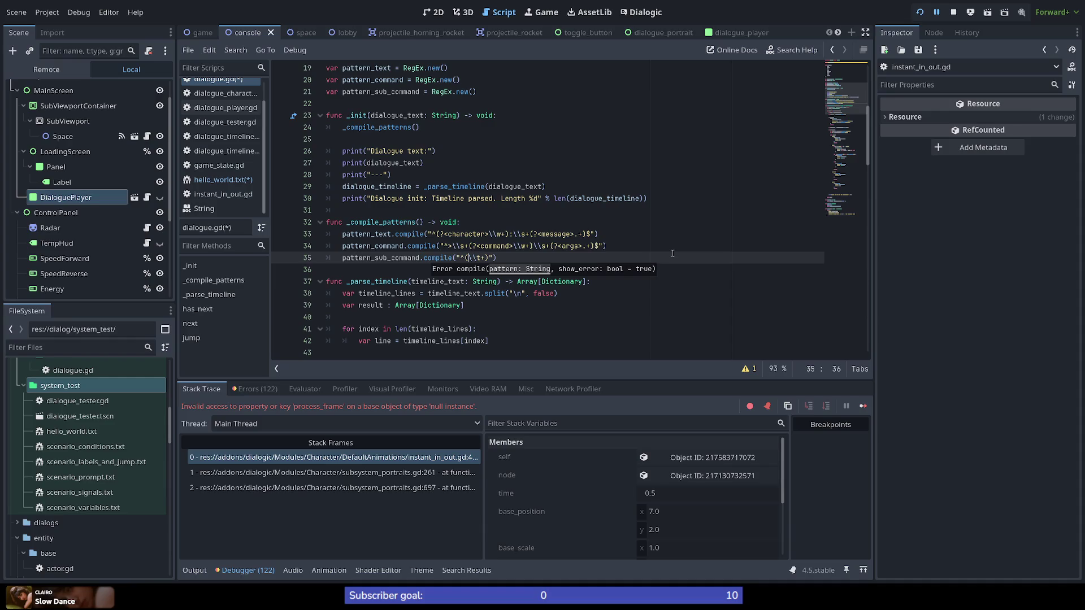
text(?<tabs>)
key(Right)
key(Right)
key(Right)
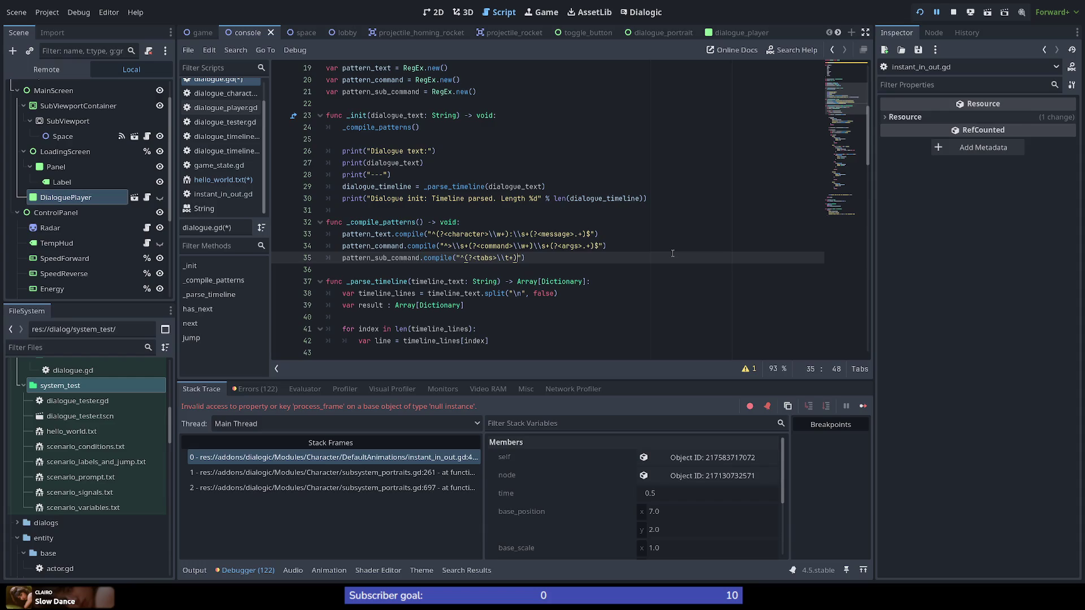
Add an empty second group after the tabs capture, giving "^(?<tabs>\t+)()"
text(\\)
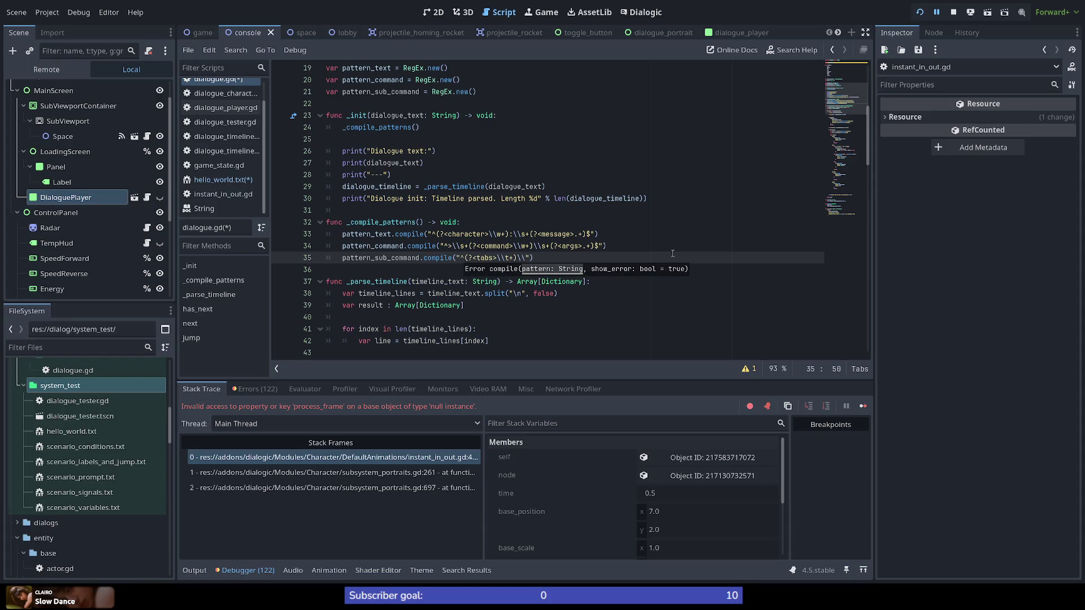
key(BackSpace)
key(BackSpace)
key(BackSpace)
key(BackSpace)
text(sub)
key(BackSpace)
key(BackSpace)
key(BackSpace)
key(Up)
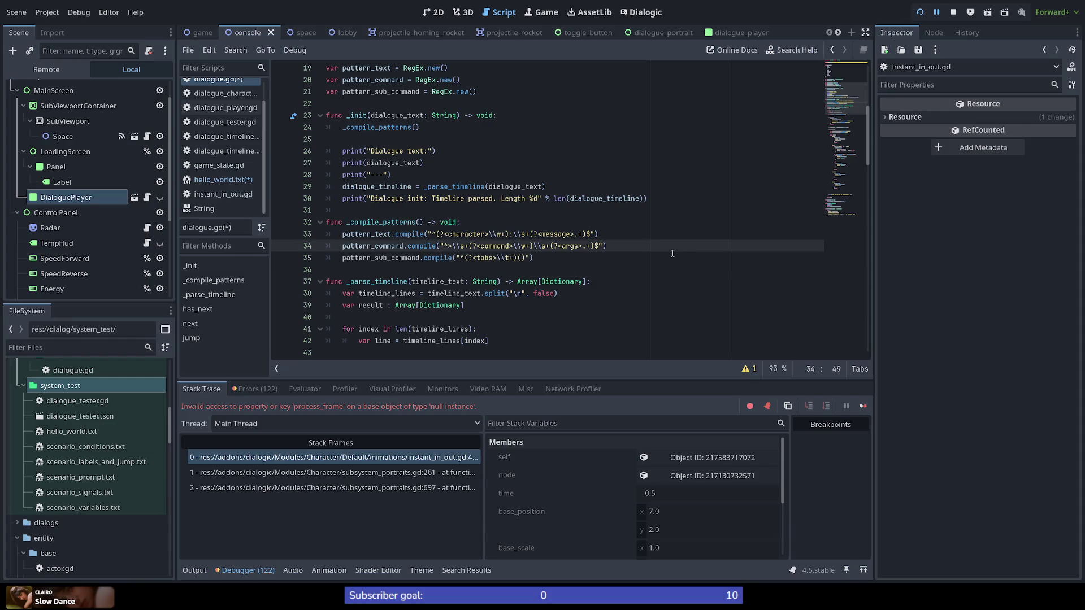
key(Down)
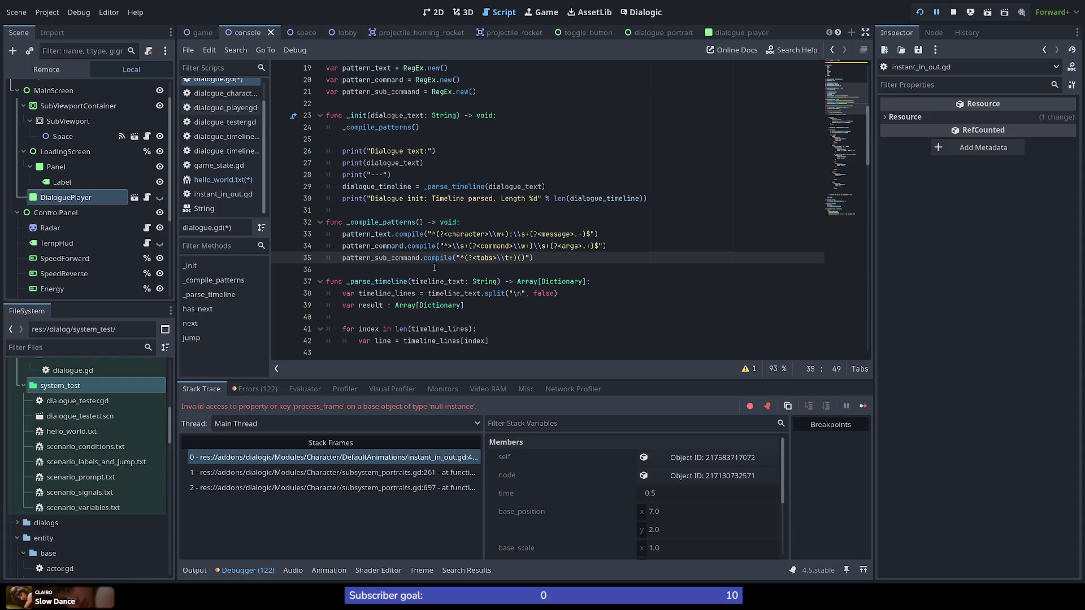
key(Left)
drag(420, 258, 391, 257)
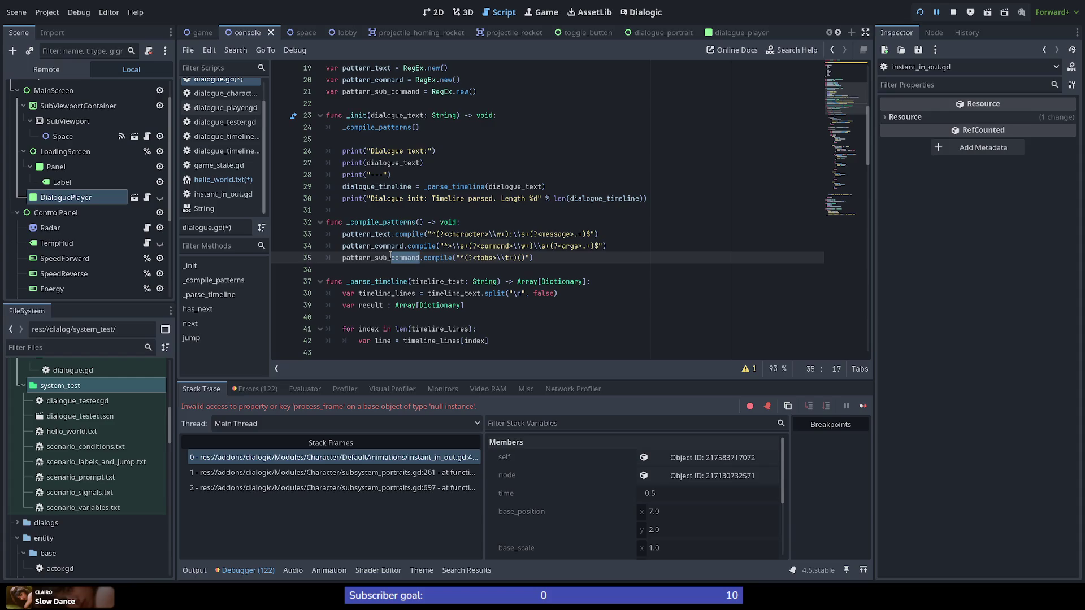
Replace sub_command with block in the line-35 variable name pattern_sub_command
scroll(390, 255, up, 6)
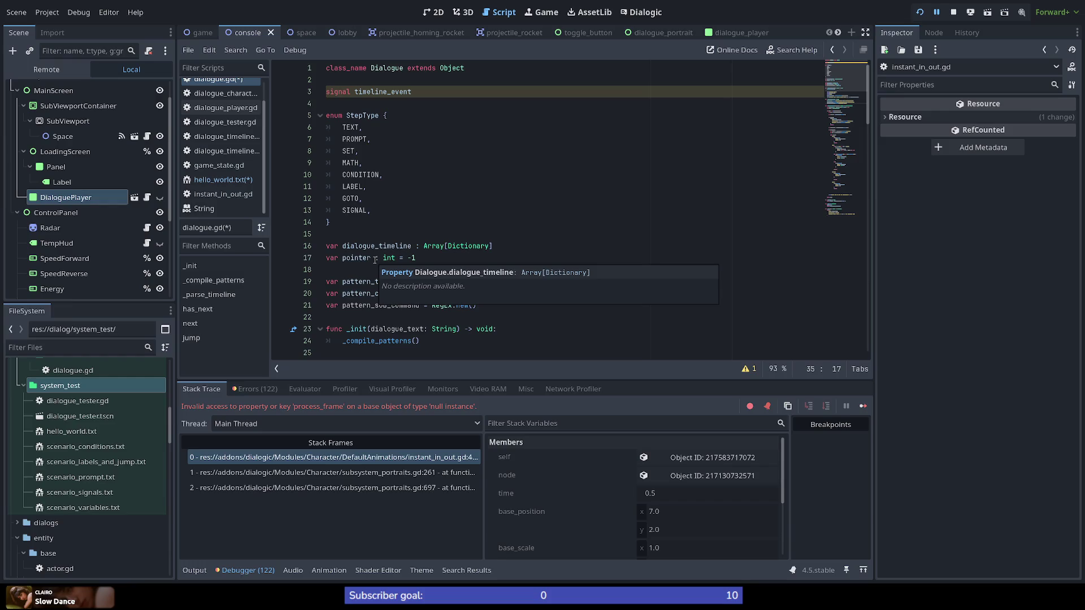
scroll(375, 260, down, 6)
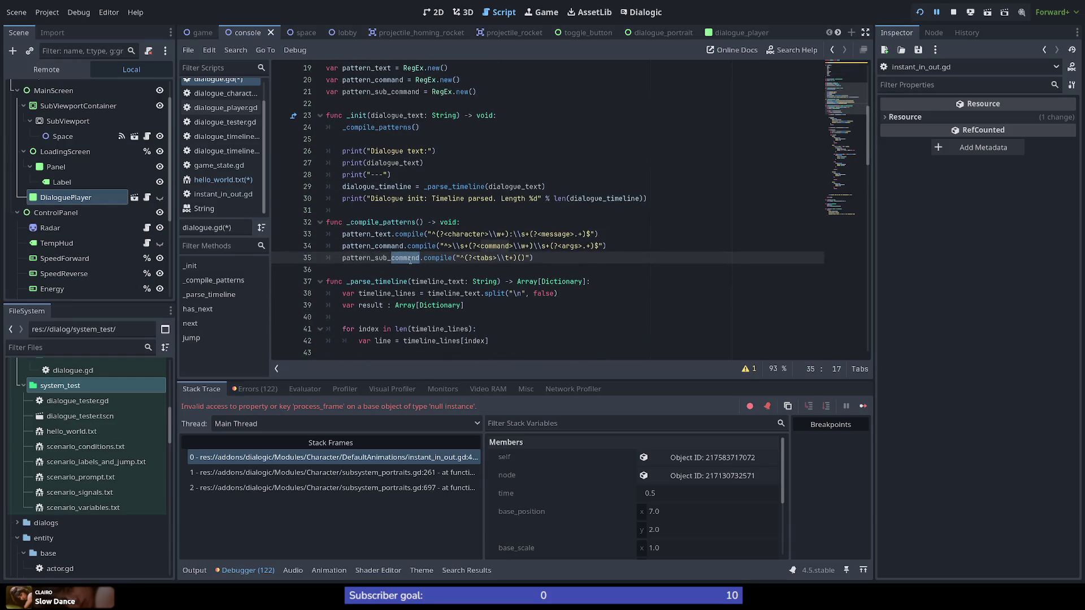
click(388, 258)
drag(388, 257, 375, 257)
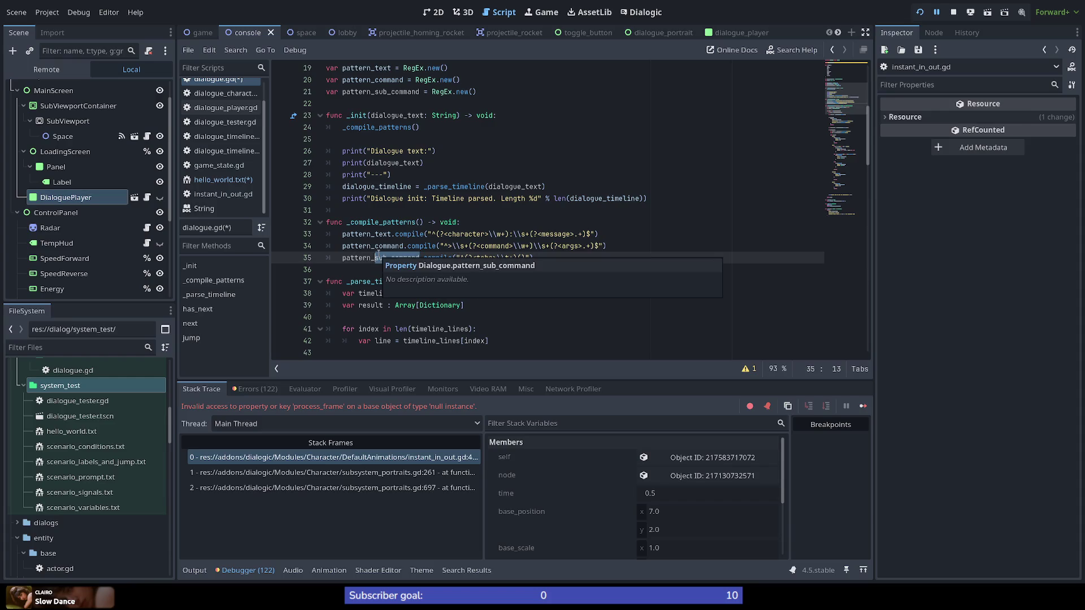
text(block)
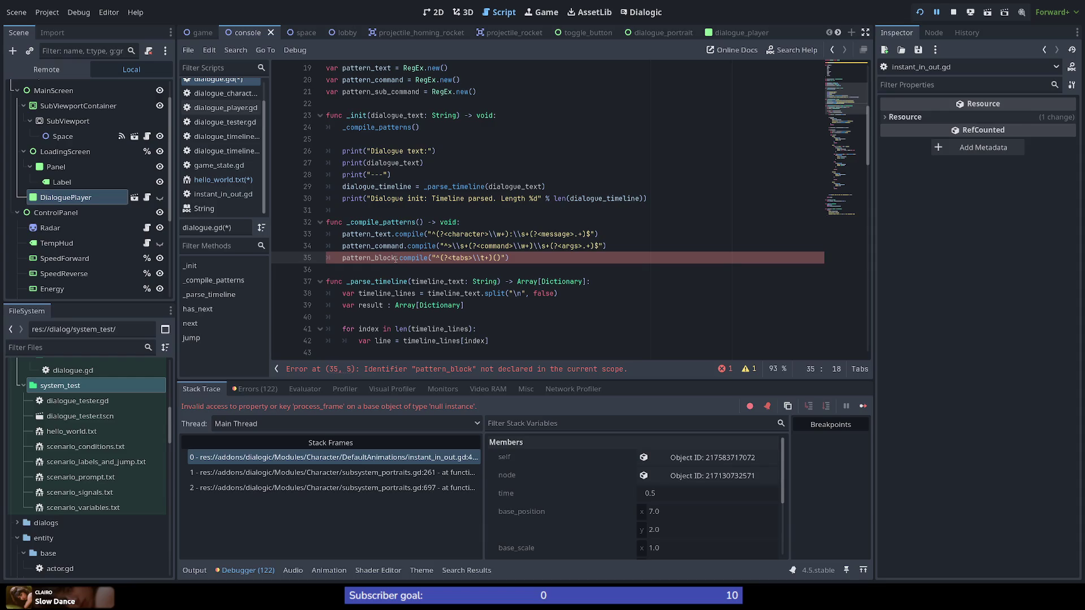
drag(395, 259, 374, 258)
scroll(390, 258, down, 3)
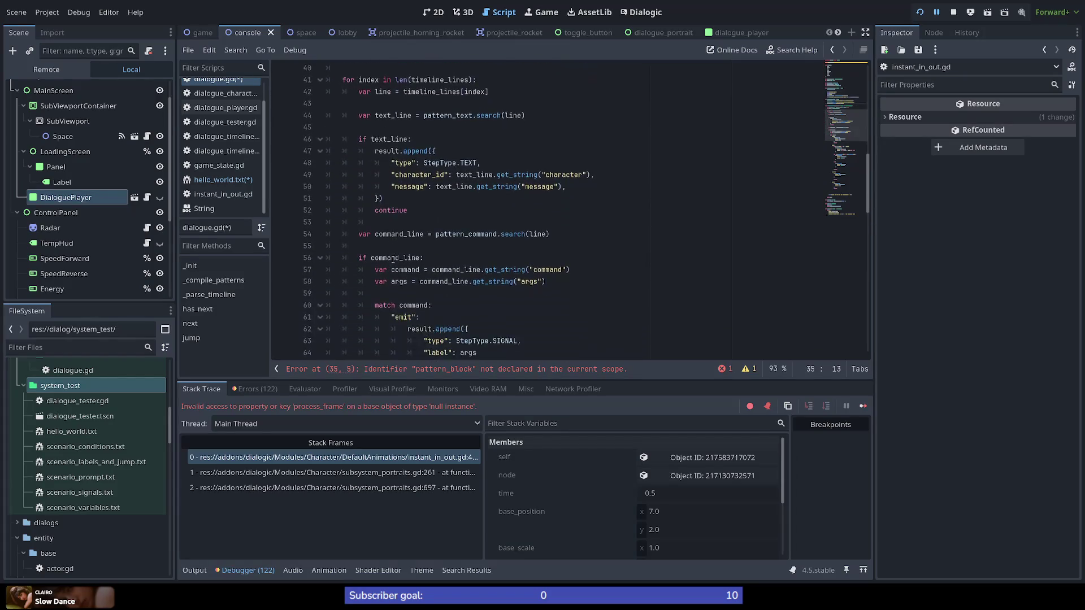
scroll(390, 258, up, 3)
scroll(390, 258, down, 1)
scroll(390, 258, up, 1)
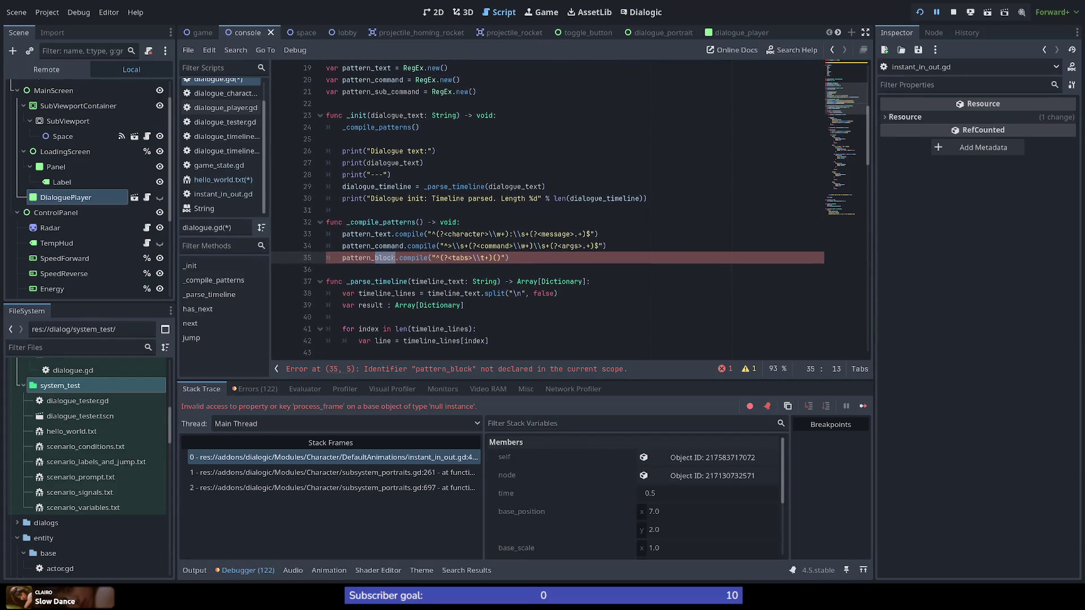
click(498, 258)
Rename the line-35 pattern variable to pattern_sub_timeline
key(Left)
key(Left)
key(Left)
key(BackSpace)
key(BackSpace)
key(BackSpace)
text(section)
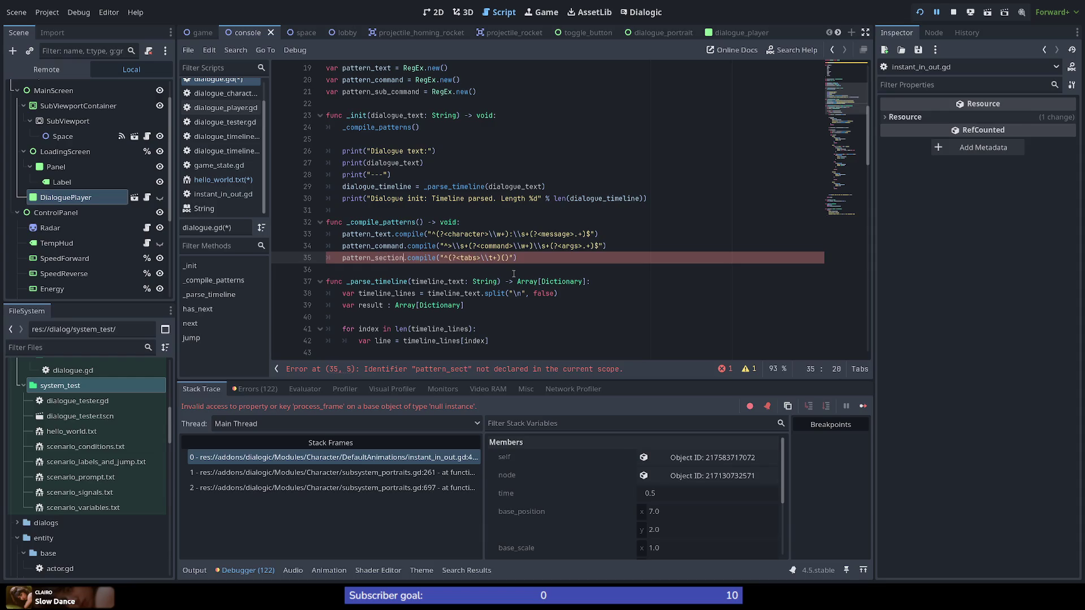
text(_)
key(BackSpace)
key(BackSpace)
key(BackSpace)
text(ub_tu)
key(BackSpace)
text(imeline)
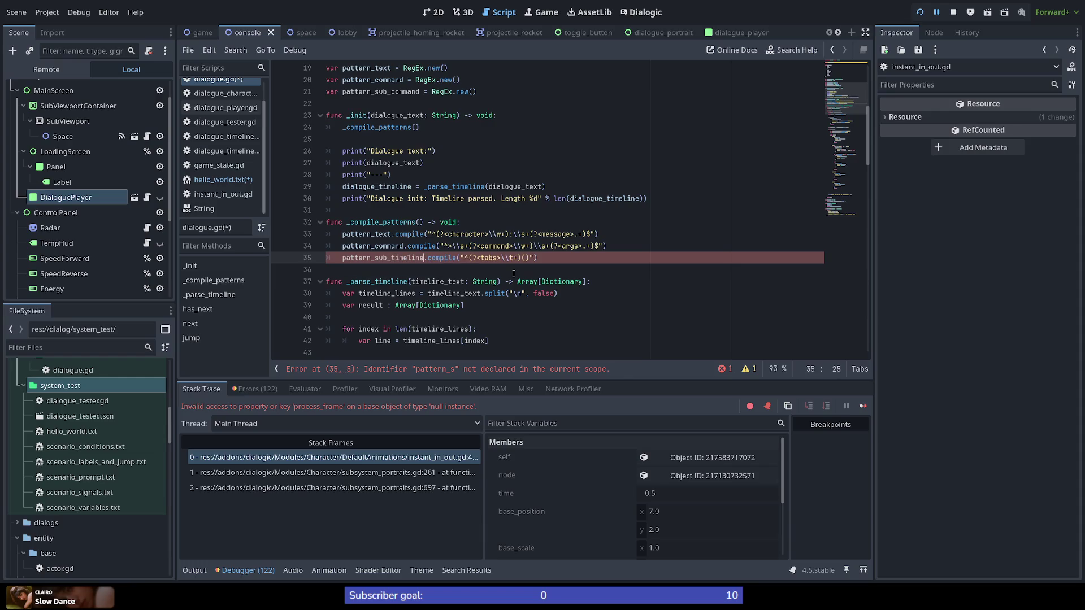
Fill the empty second group with a sub_timeline capture: (?<sub_timeline>.+)
double_click(485, 258)
key(End)
text(?<)
text(sub)
text(_timeline)
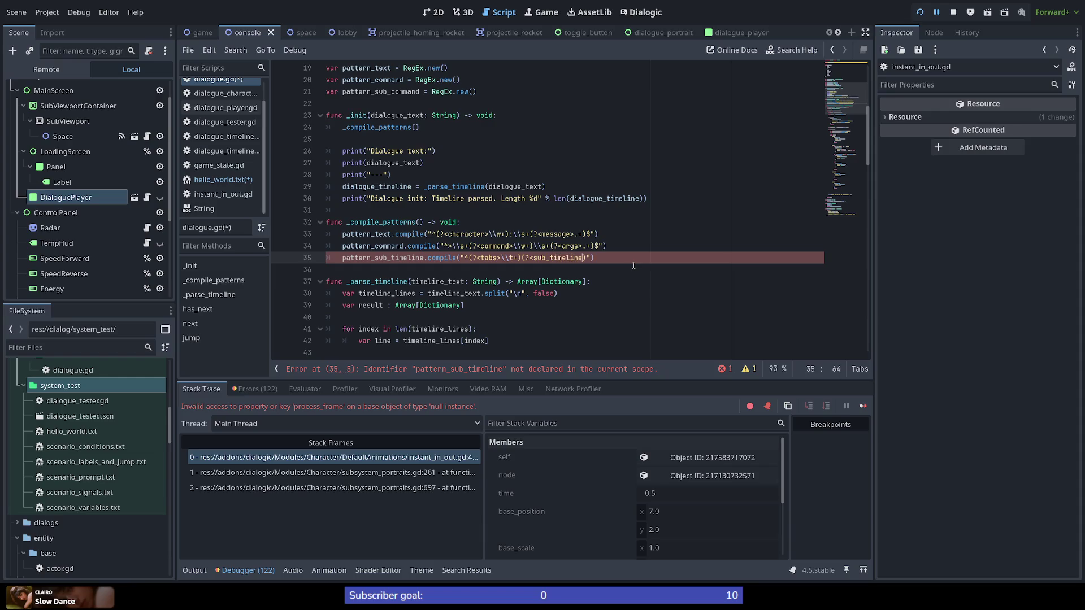
key(Right)
text(.+)
key(Down)
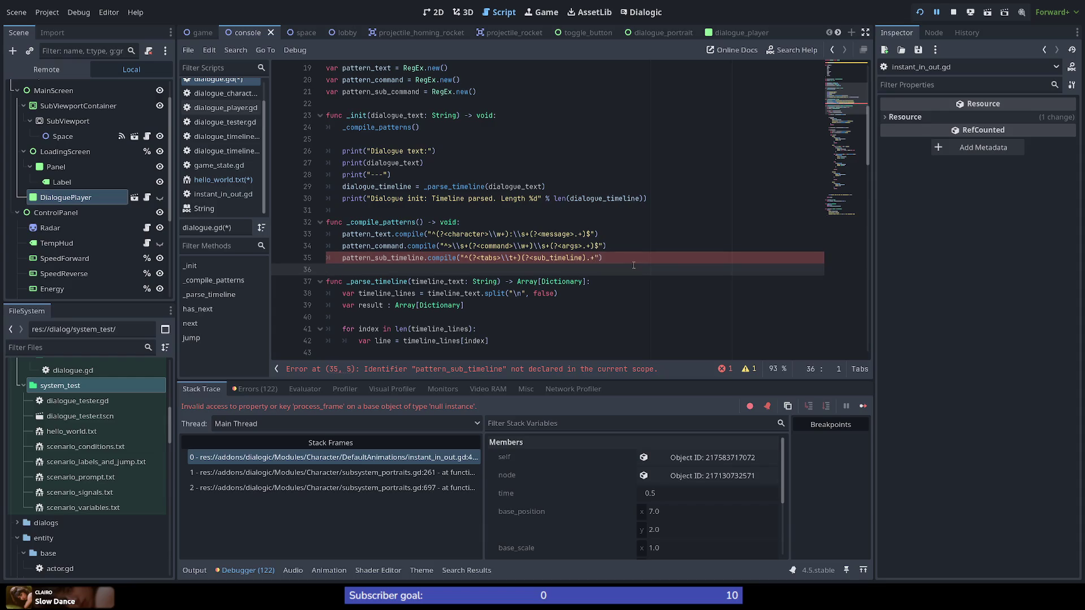
click(423, 258)
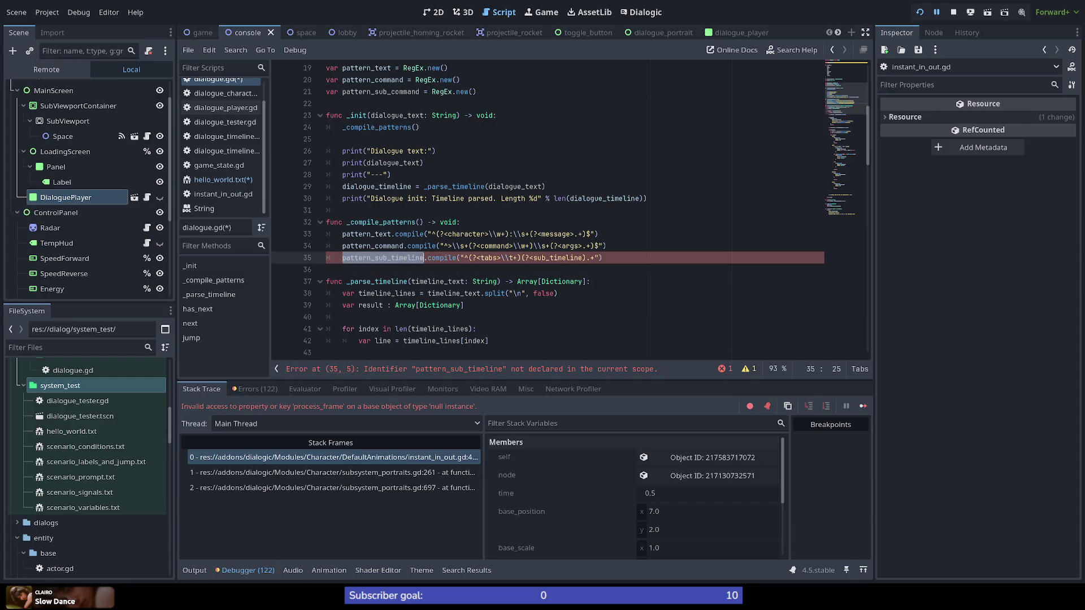
scroll(379, 287, up, 3)
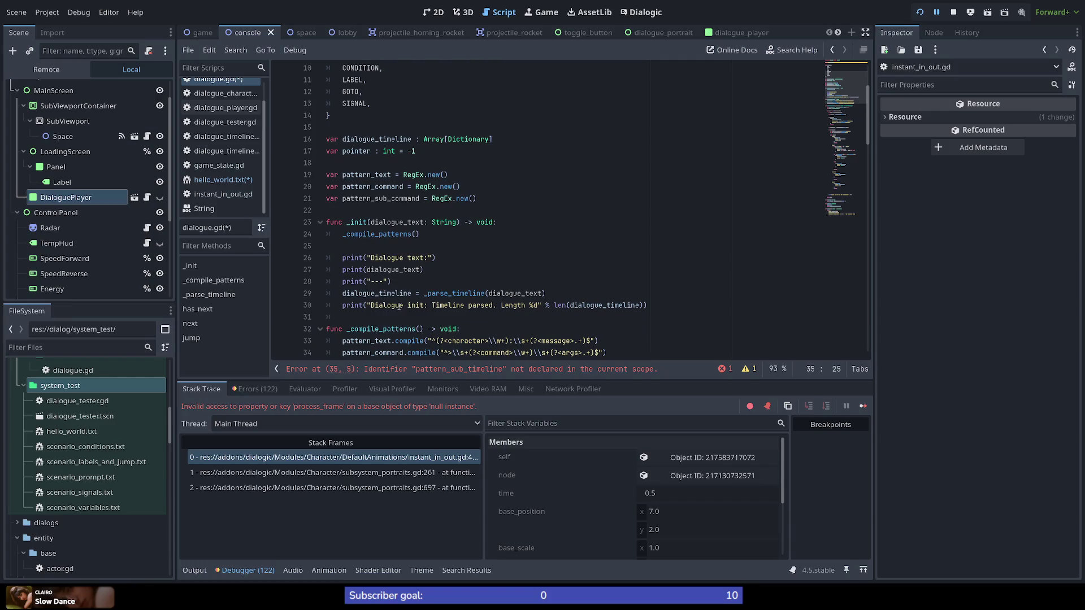
Rename the line-21 declaration from pattern_sub_command to pattern_block
scroll(417, 251, up, 1)
click(391, 234)
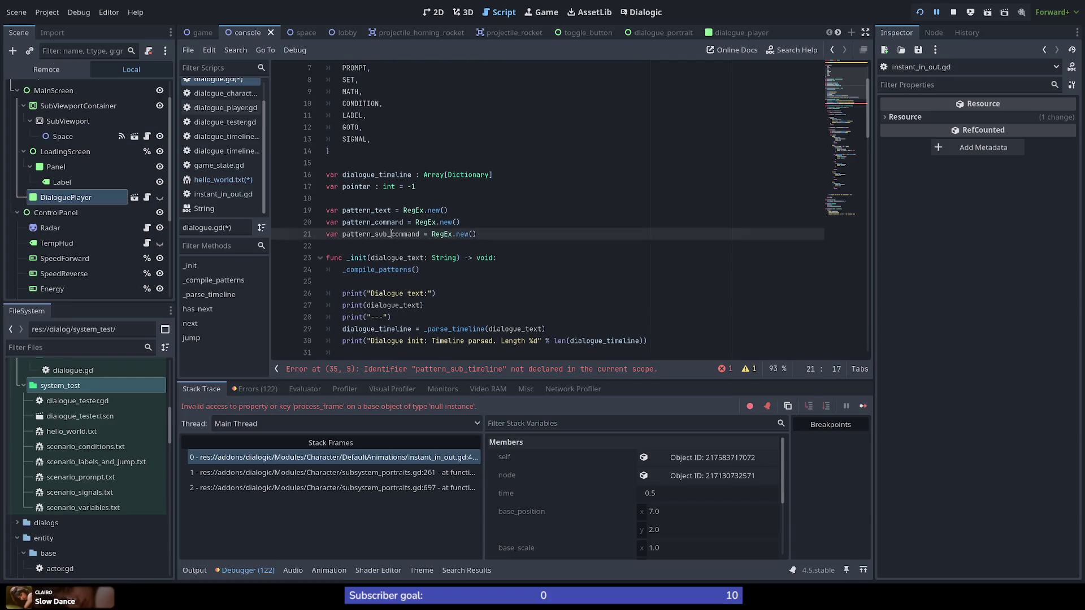
scroll(394, 249, down, 3)
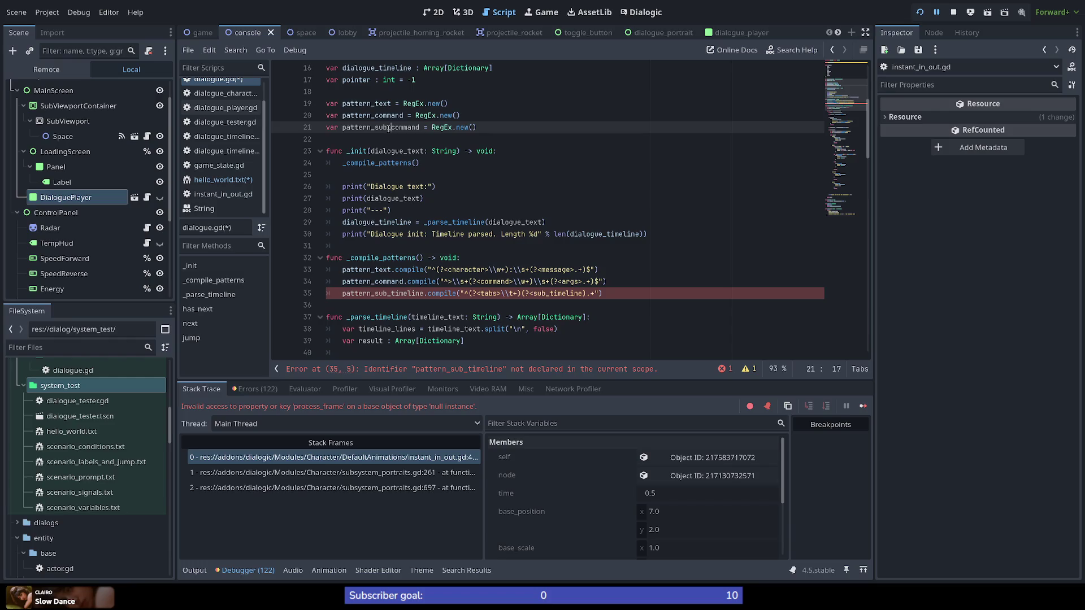
drag(421, 128, 374, 127)
text(child)
key(BackSpace)
key(BackSpace)
key(BackSpace)
text(o)
key(BackSpace)
text(option)
key(BackSpace)
key(BackSpace)
key(BackSpace)
text(block)
Change line 35 to compile into pattern_block, clearing the undeclared-identifier error
mouse_move(376, 294)
mouse_down()
mouse_move(431, 293)
mouse_move(422, 295)
mouse_up()
text(block)
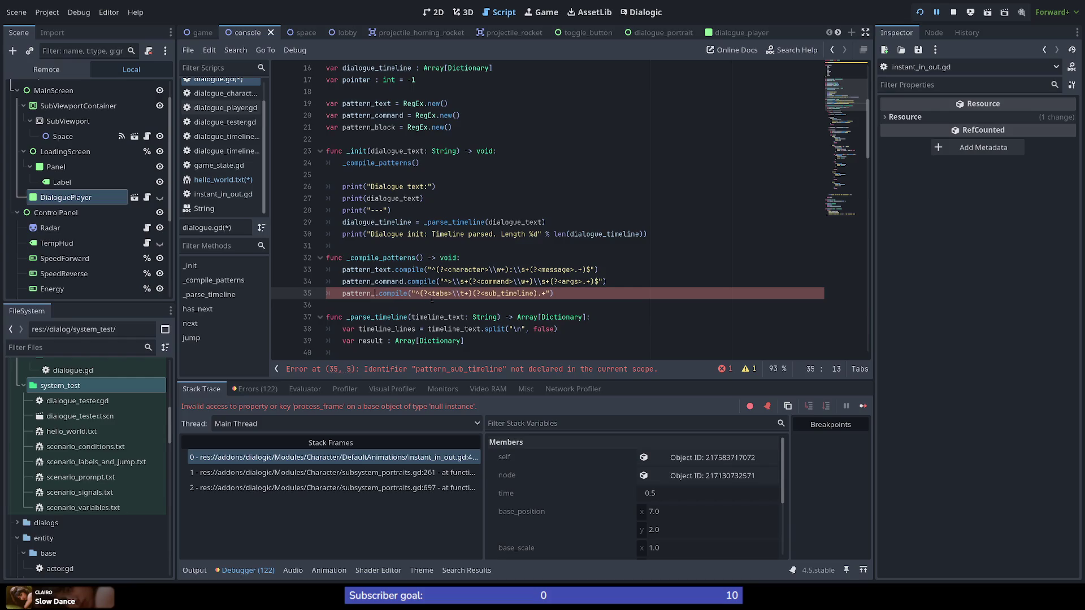
click(543, 305)
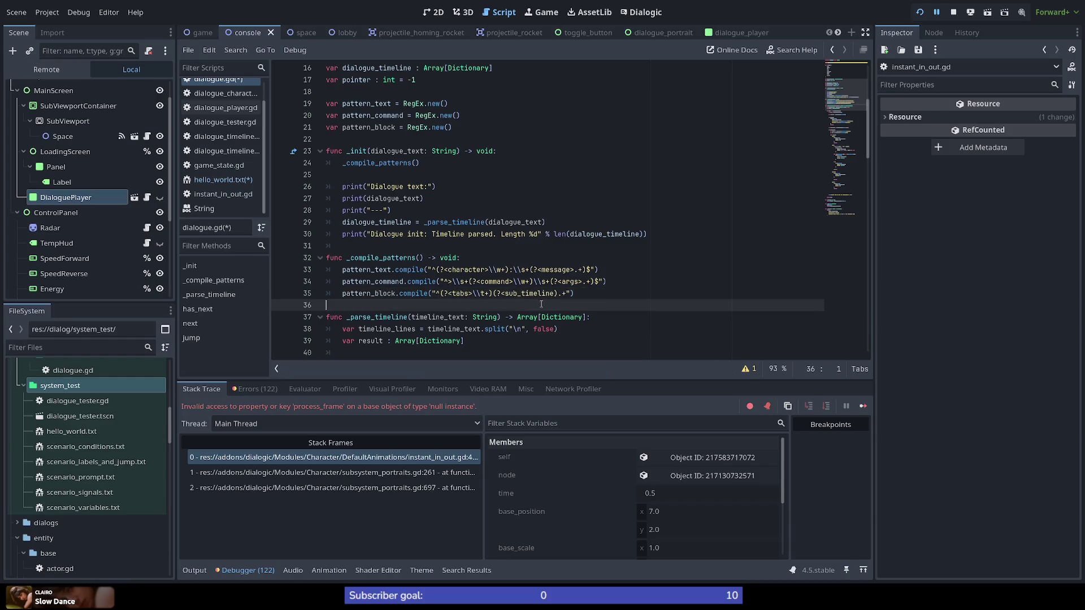
Rename the capture to block_line and anchor the end: "^(?<tabs>\t+)(?<block_line>.+)$"
double_click(527, 294)
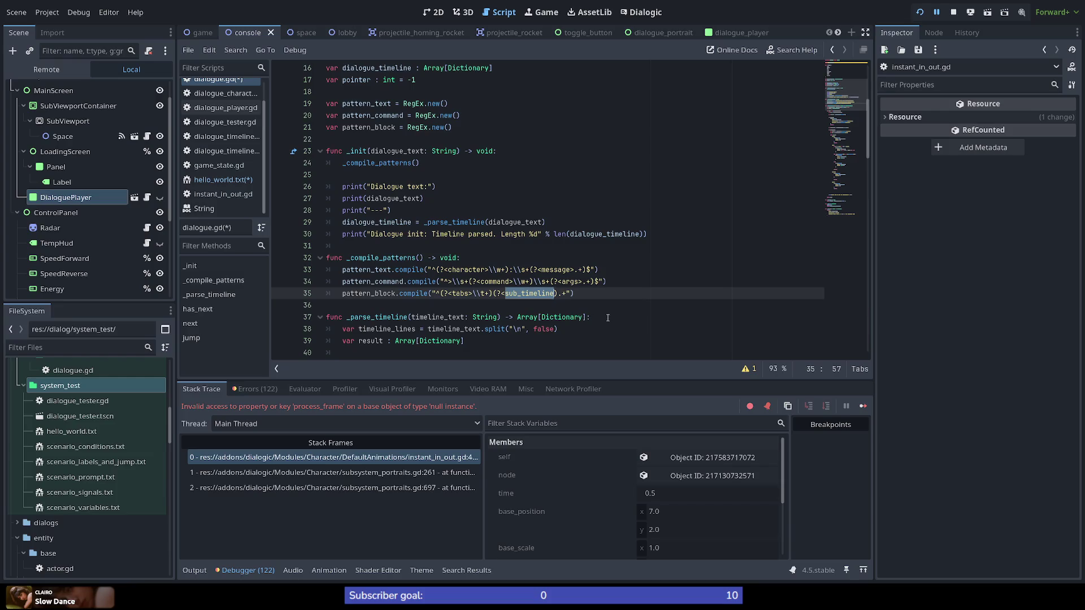
click(473, 293)
double_click(460, 293)
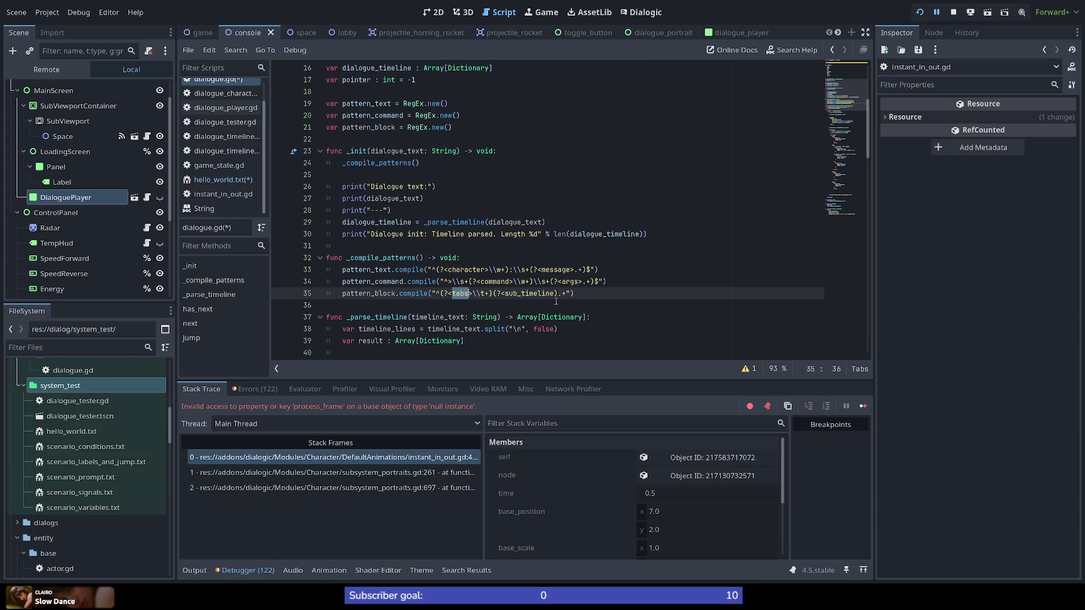
double_click(521, 294)
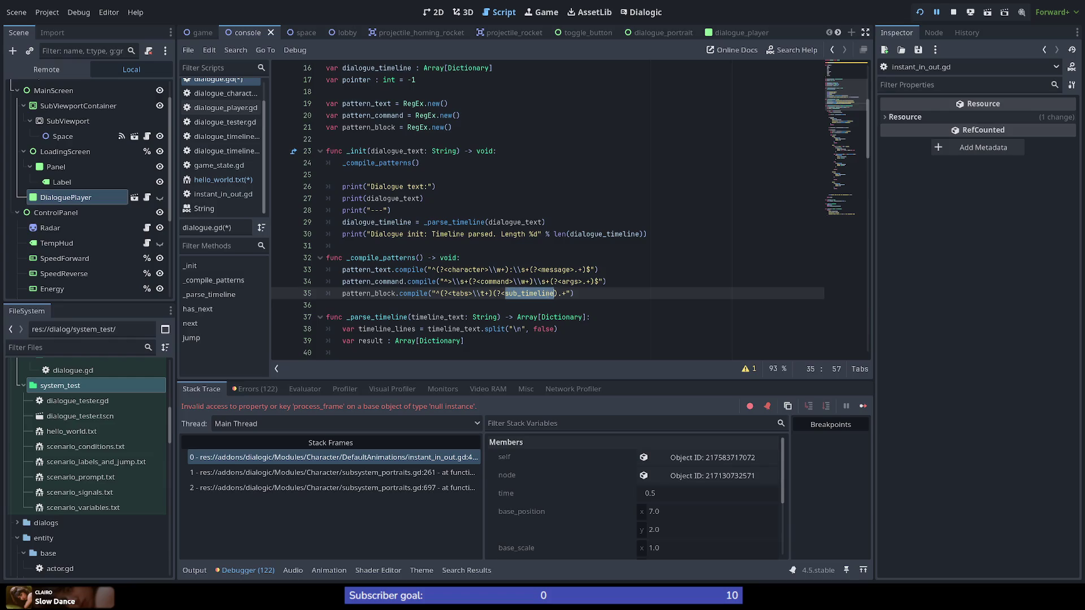
text(block_)
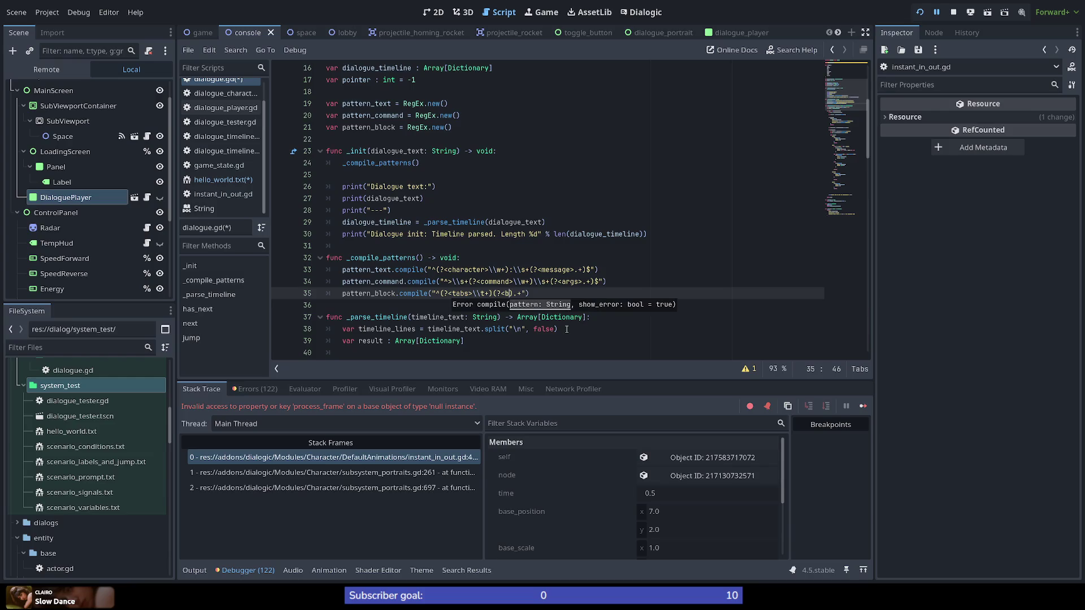
text(line)
text(>)
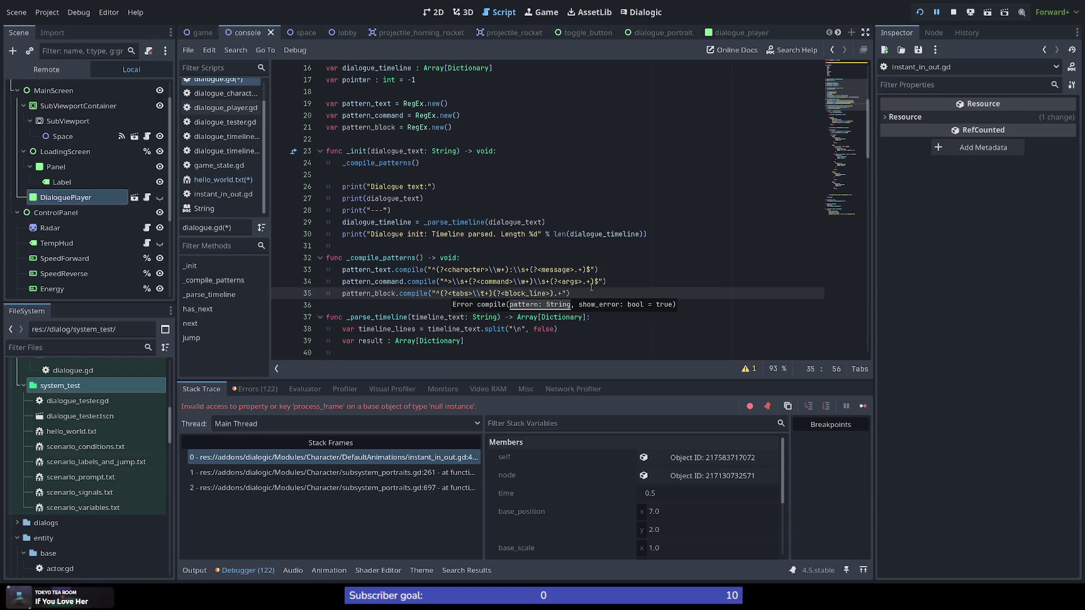
key(Delete)
text())
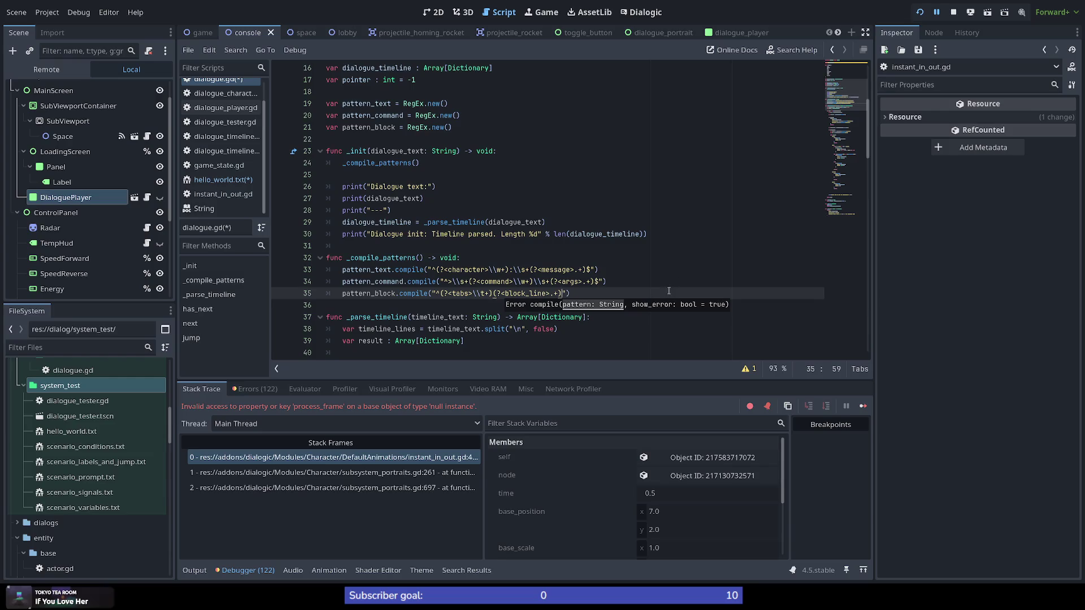
text($)
text("))
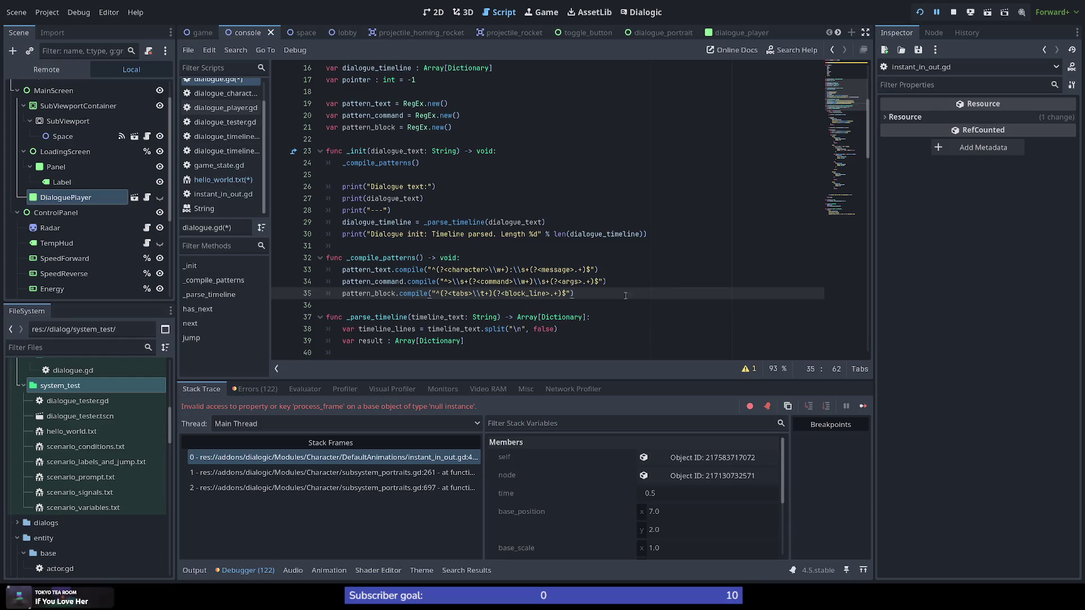
double_click(392, 294)
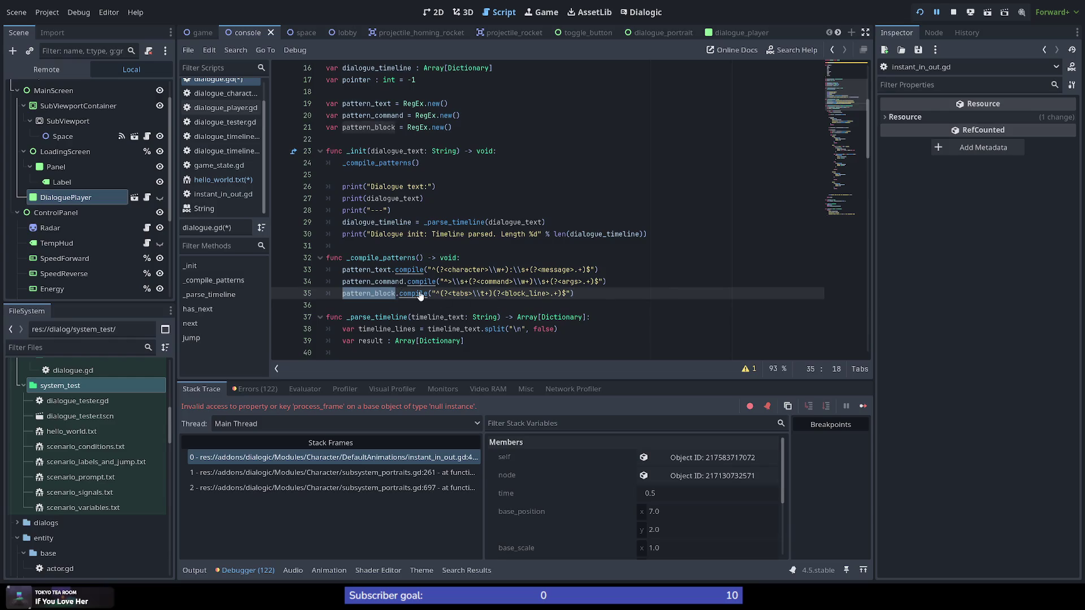
Below the goto case, start a line declaring var match_block = pattern_block
click(834, 186)
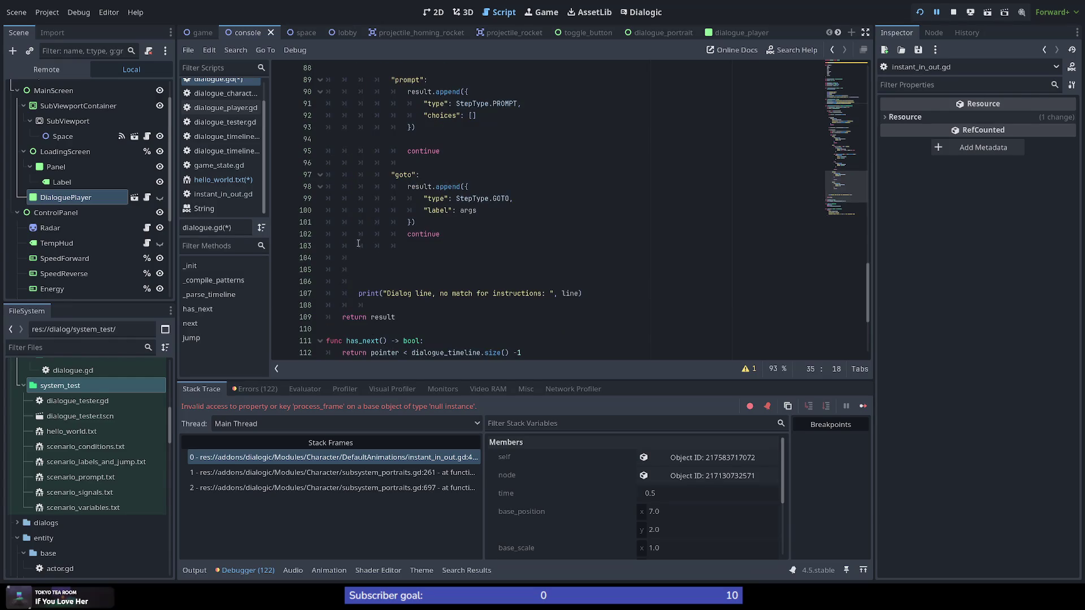
click(402, 264)
scroll(390, 272, up, 2)
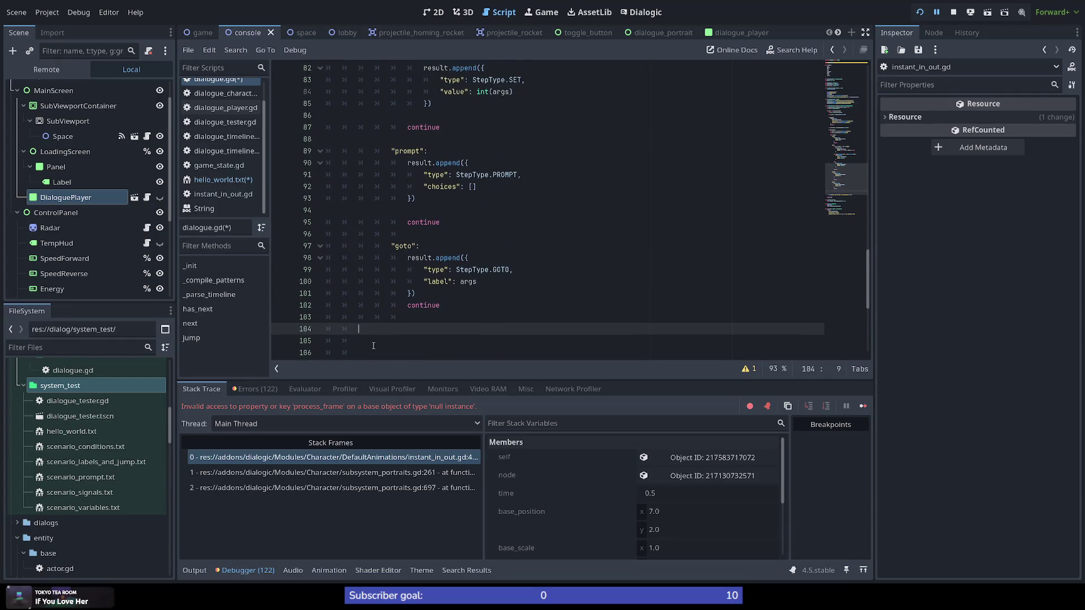
scroll(384, 334, up, 10)
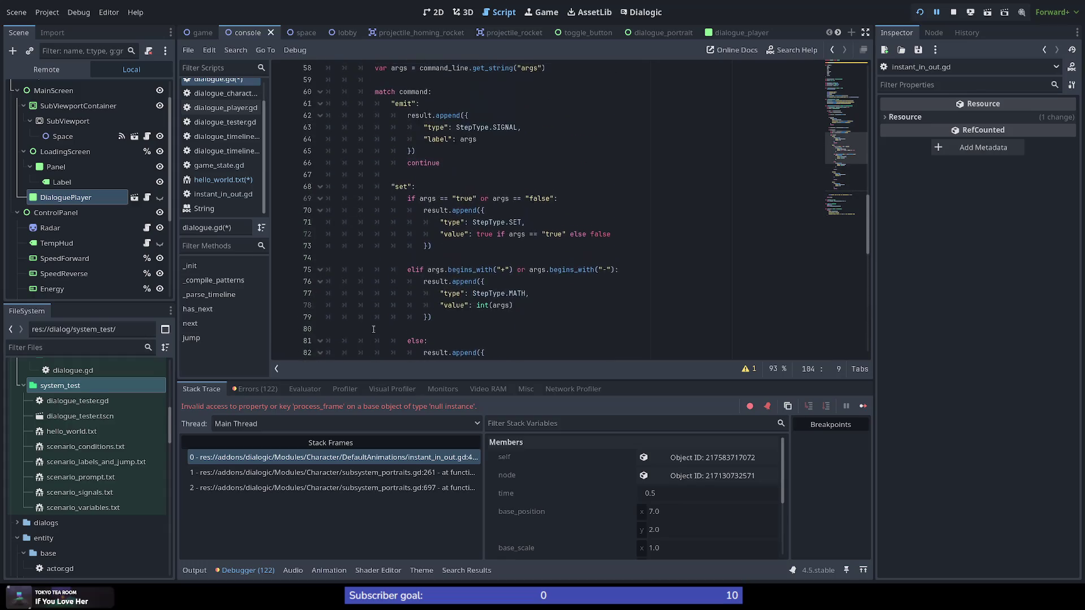
scroll(362, 300, down, 5)
scroll(359, 293, down, 7)
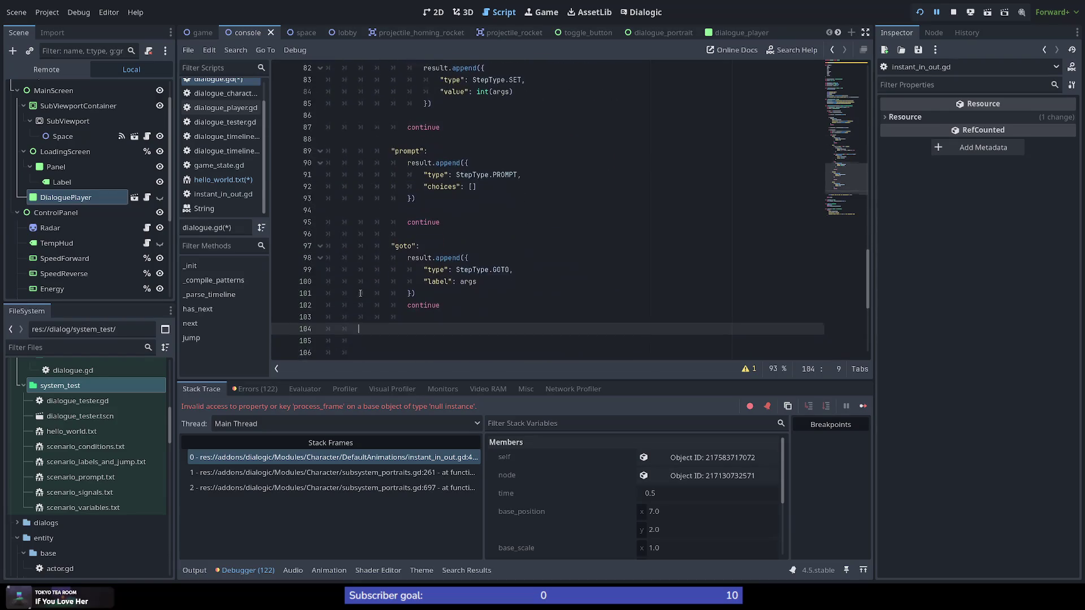
key(Return)
text(var )
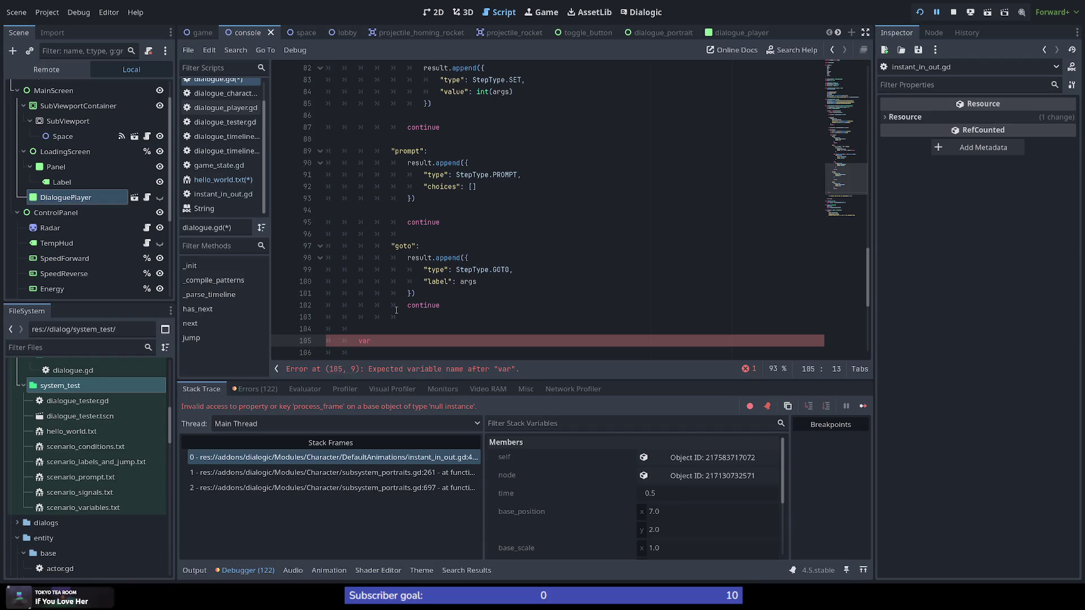
text(match_bl)
text(ock = )
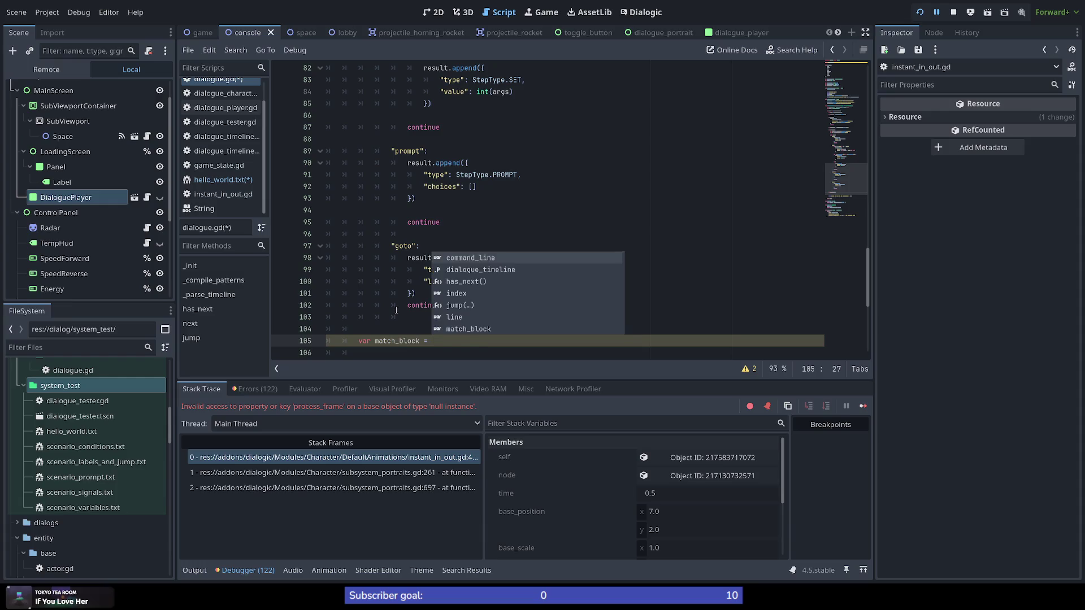
text(pattern)
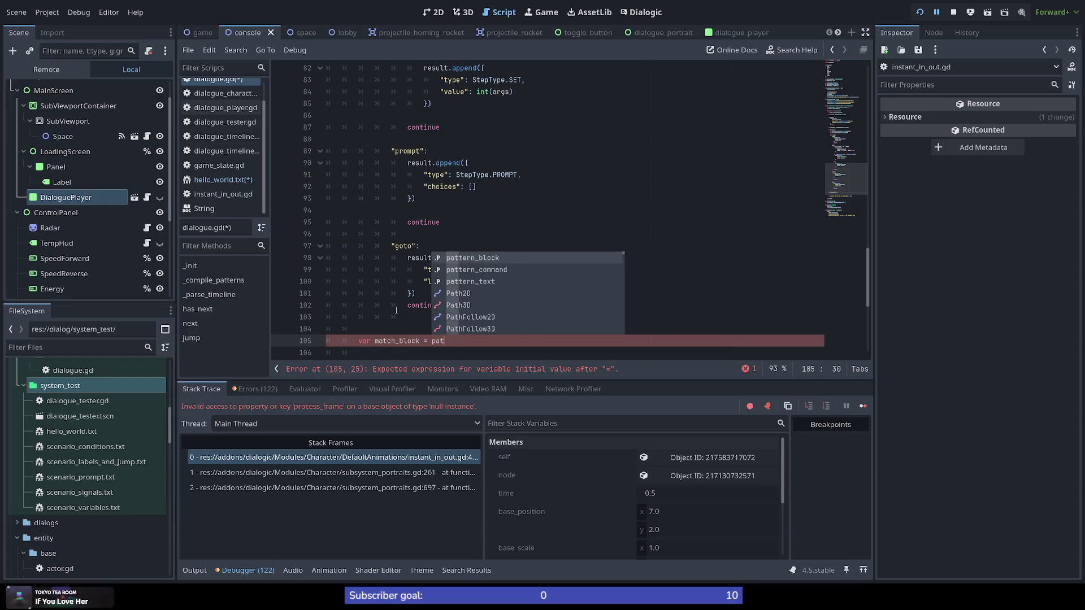
key(Return)
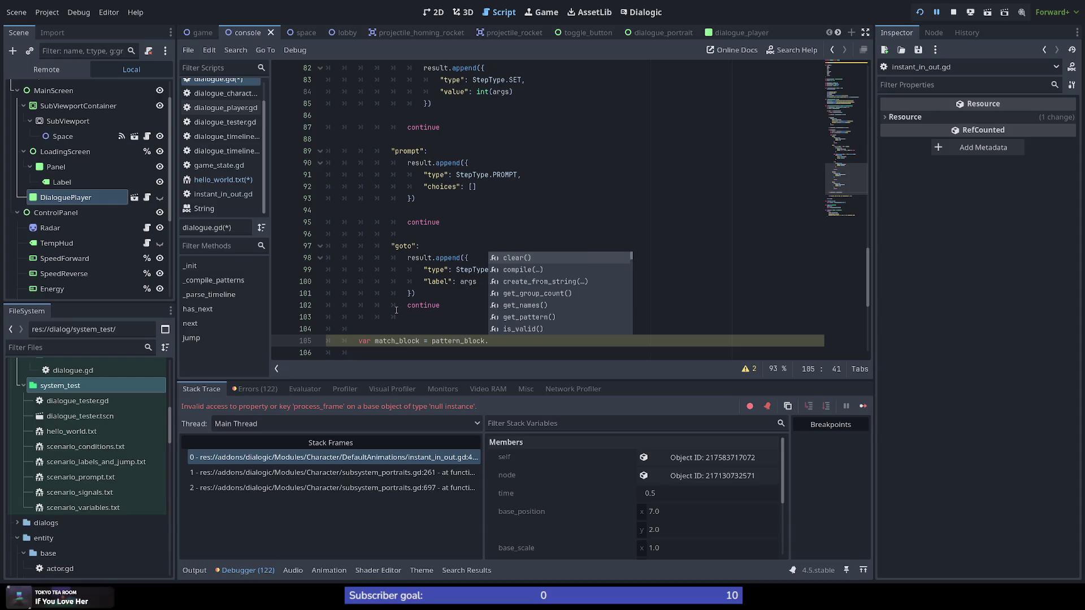
text(ma)
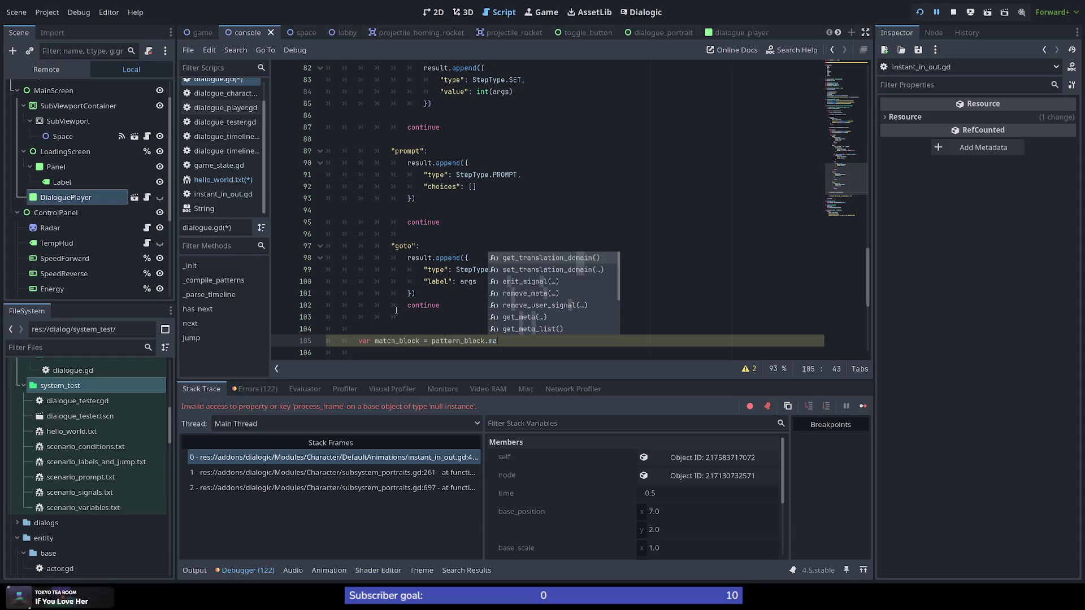
key(BackSpace)
key(BackSpace)
key(BackSpace)
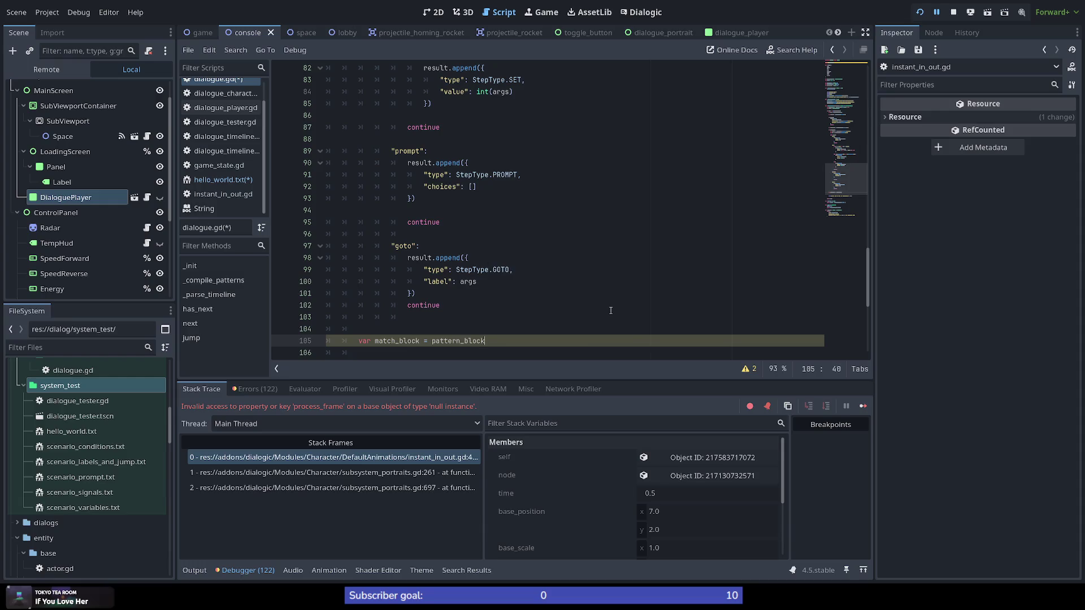
drag(849, 184, 849, 124)
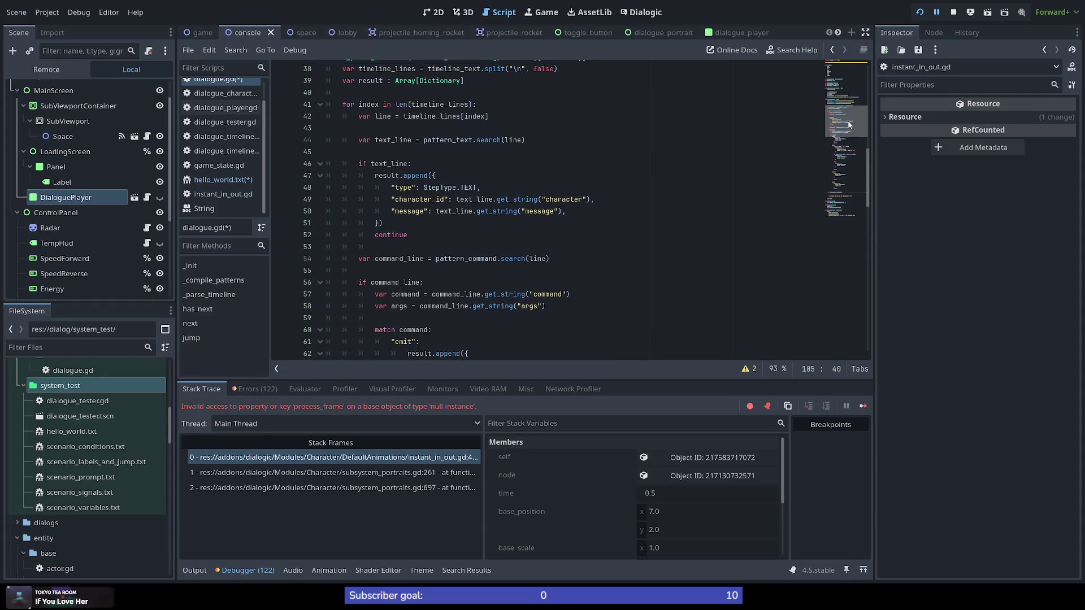
drag(850, 125, 863, 190)
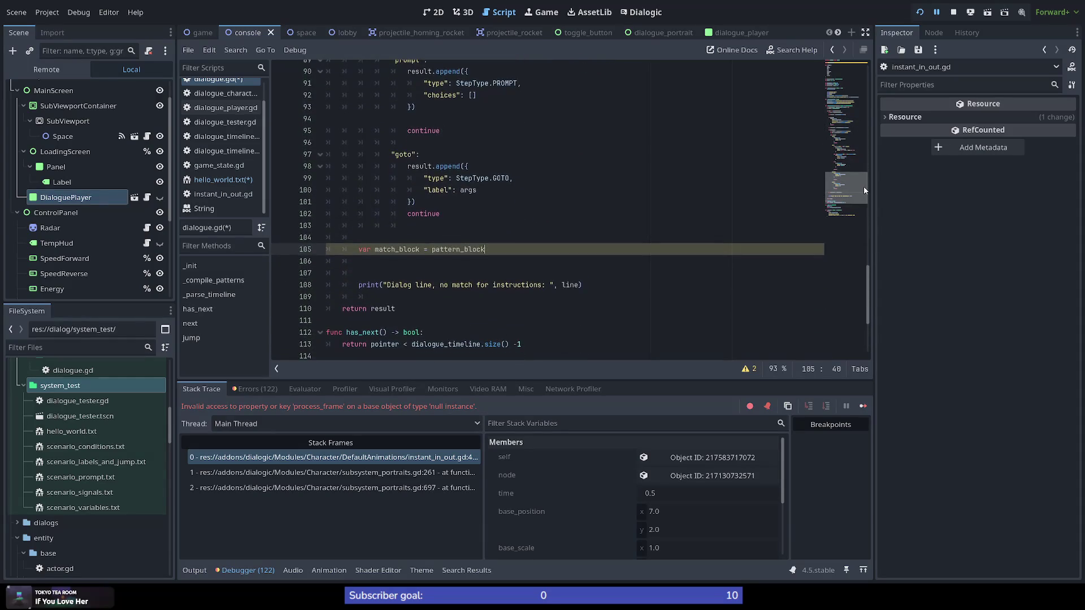
Rename the variable to block and complete it as var block = pattern_block.search(line)
double_click(399, 249)
text(block_)
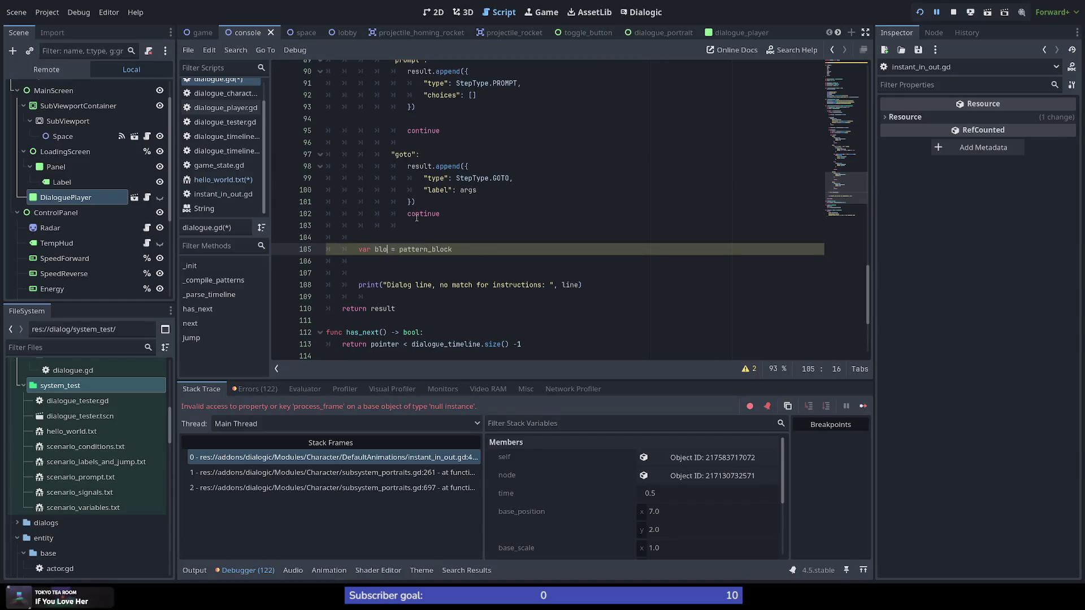
text(line)
key(End)
key(ctrl+Left)
key(BackSpace)
key(BackSpace)
key(BackSpace)
key(End)
text(.)
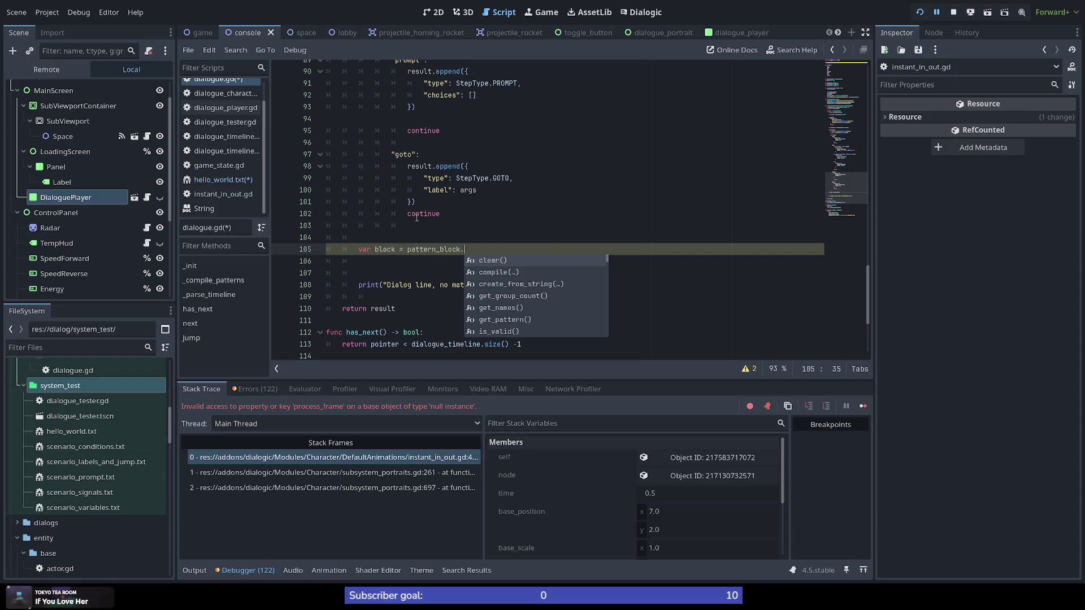
text(sear)
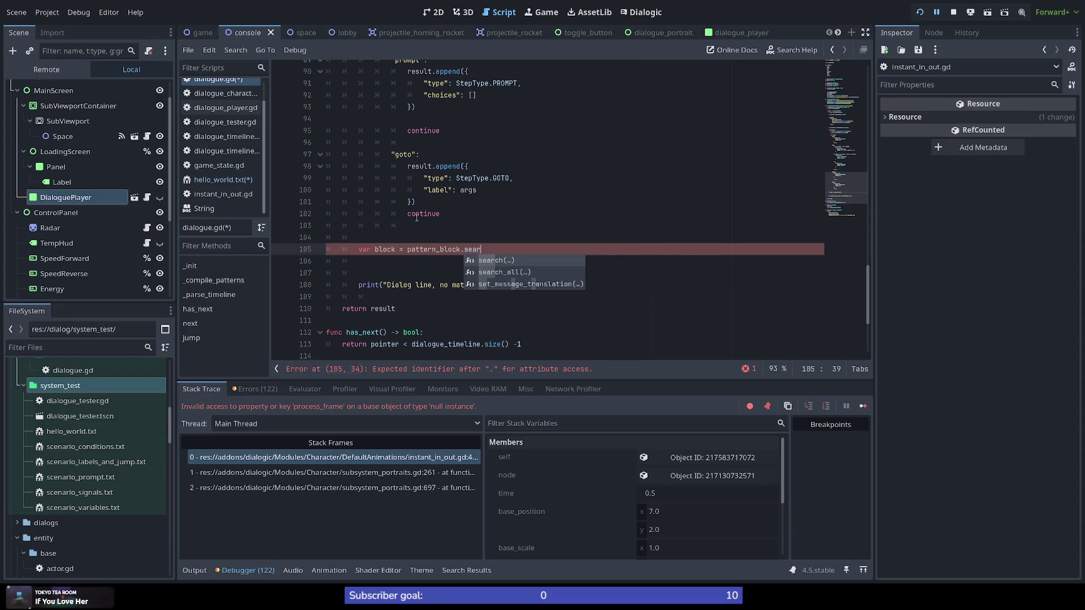
key(Return)
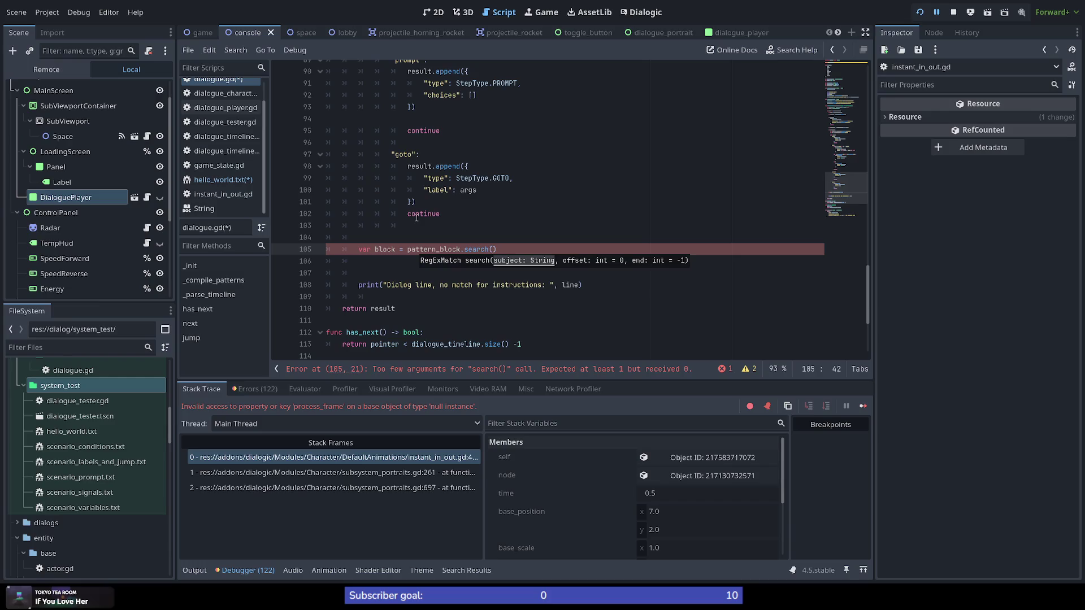
text(line)
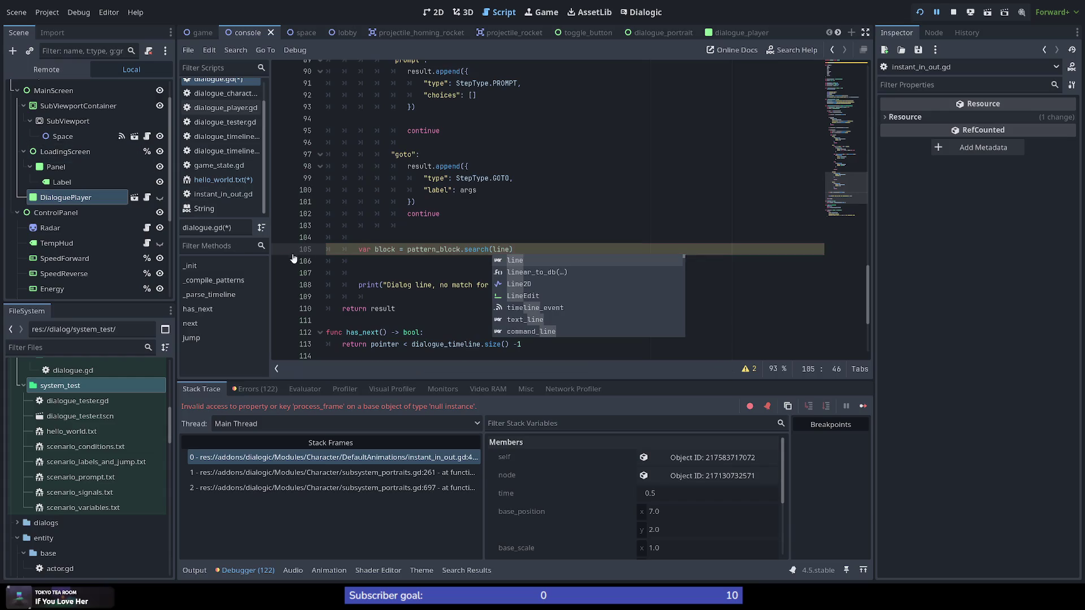
scroll(432, 189, up, 10)
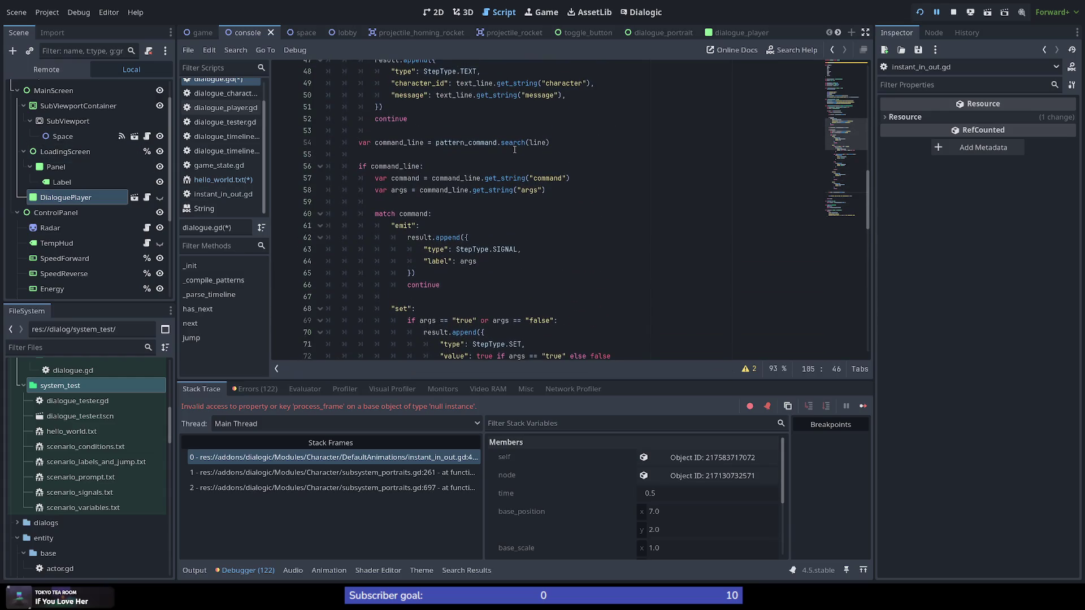
click(535, 142)
double_click(467, 142)
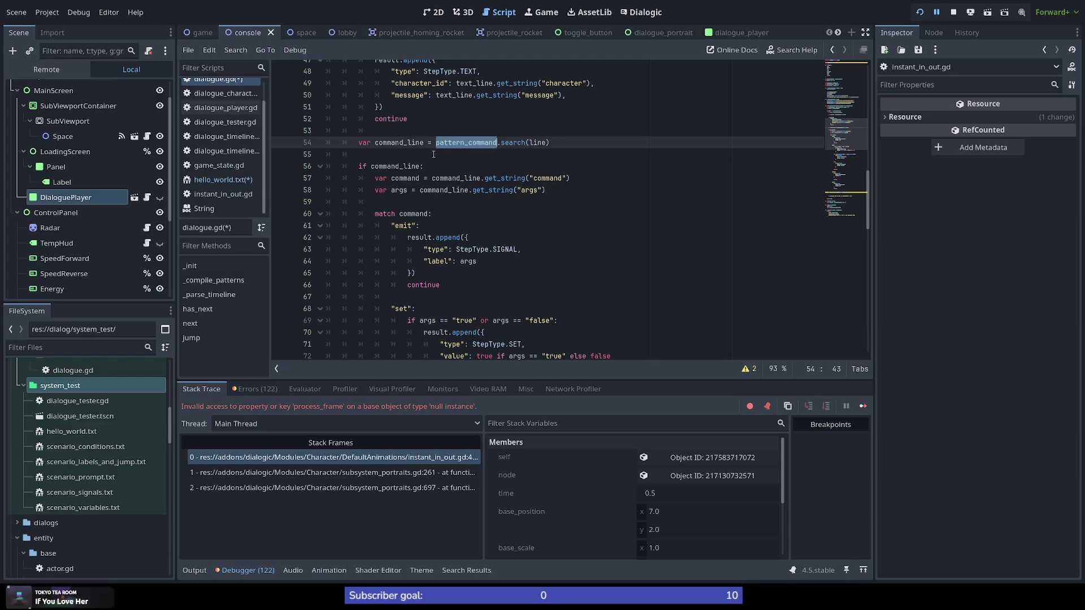
click(418, 179)
scroll(395, 198, down, 5)
scroll(386, 220, down, 5)
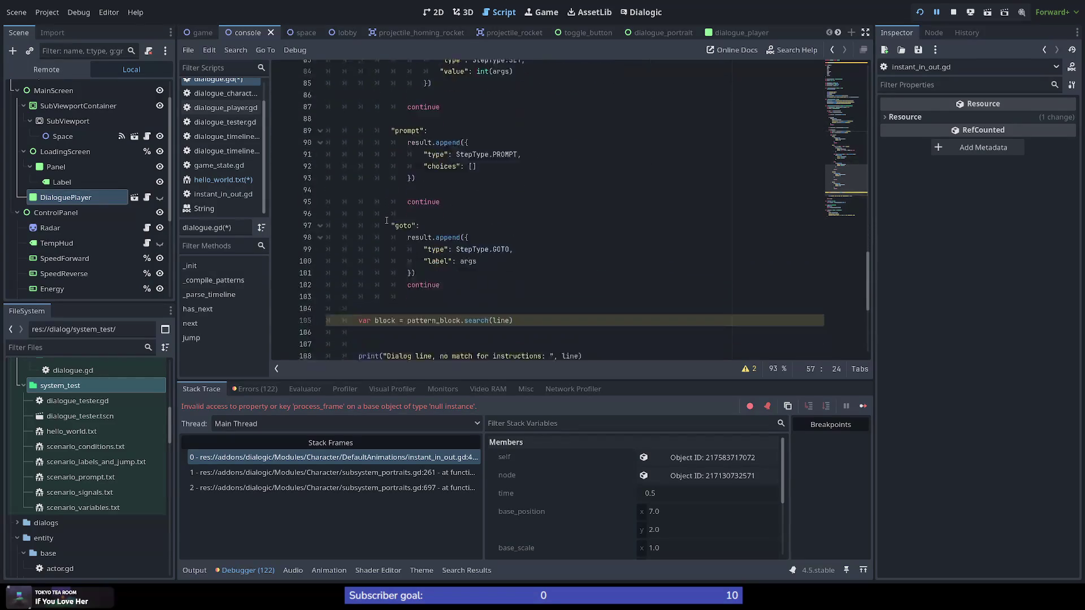
Add an 'if block:' check below the block search line
double_click(385, 214)
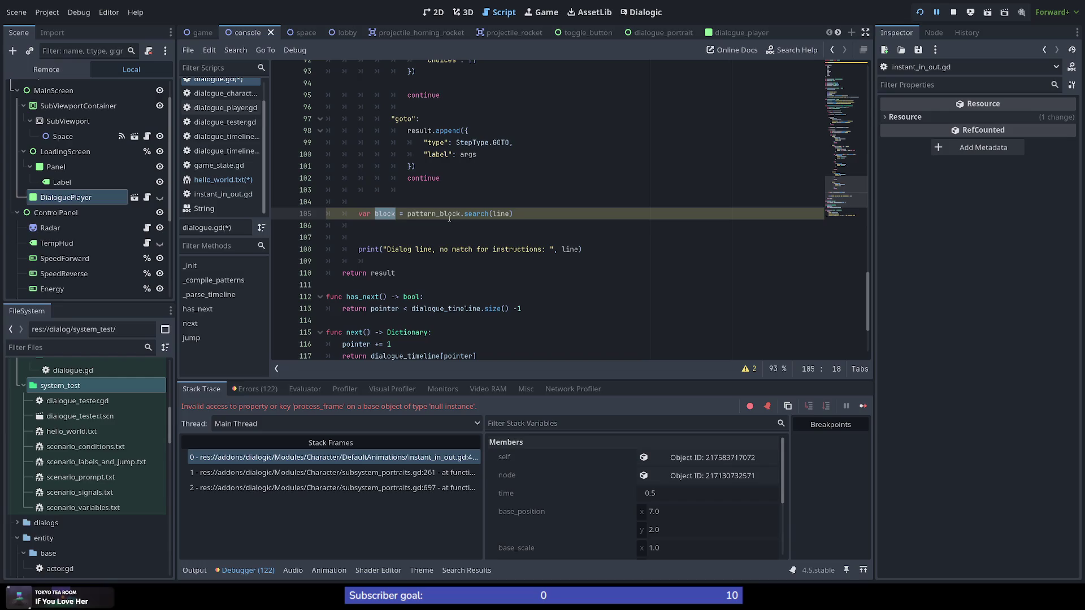
click(538, 215)
key(Return)
key(Return)
text(var)
key(BackSpace)
key(BackSpace)
key(BackSpace)
text(if block:)
key(Return)
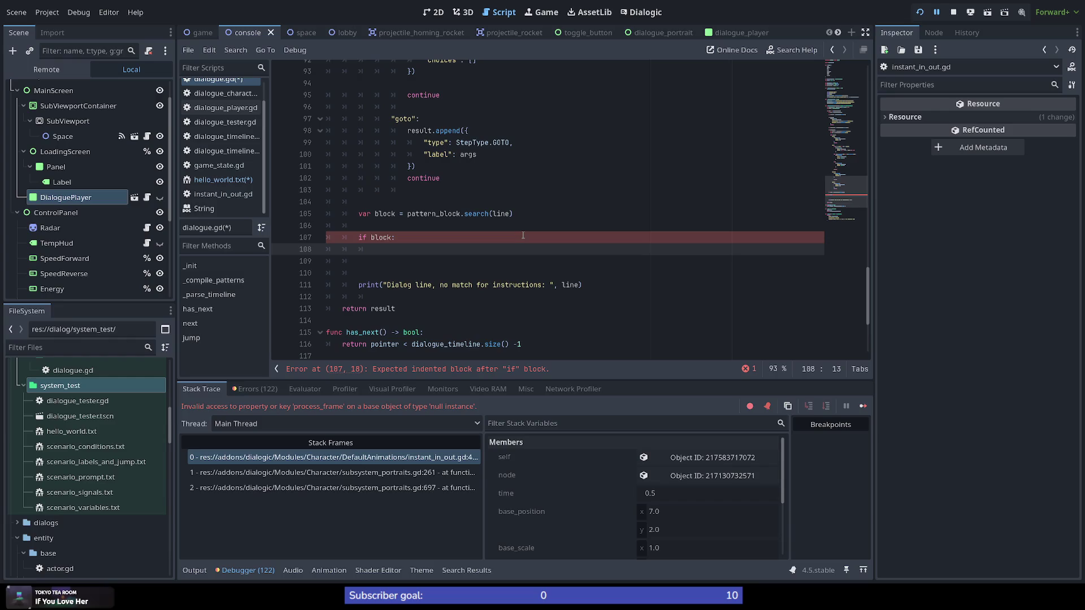
Under 'if block:', write var indents = block.get_string("<indent>") on line 108
drag(840, 153, 851, 118)
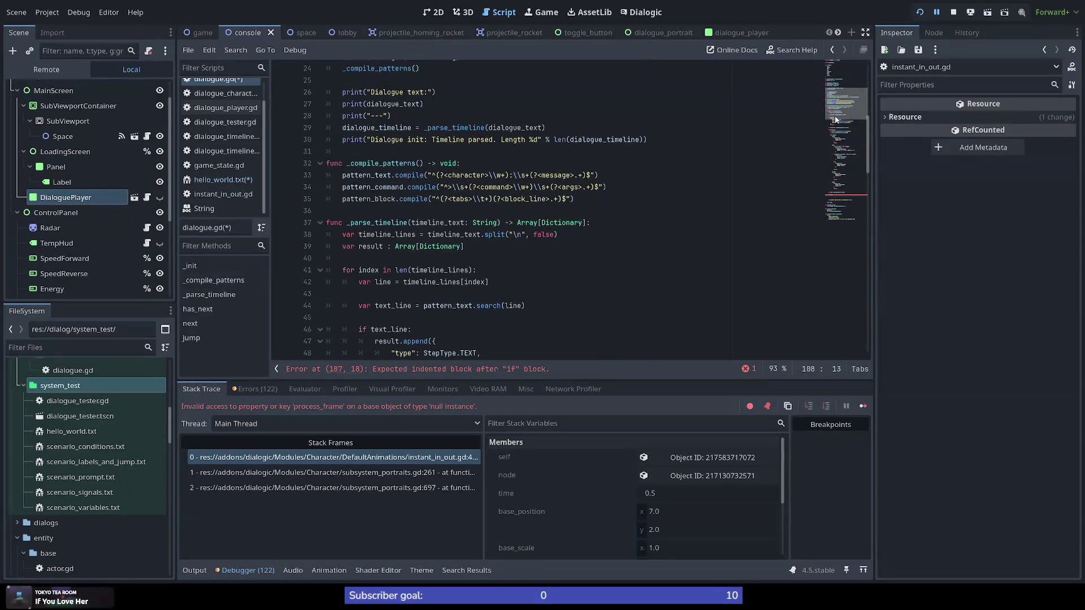
click(488, 199)
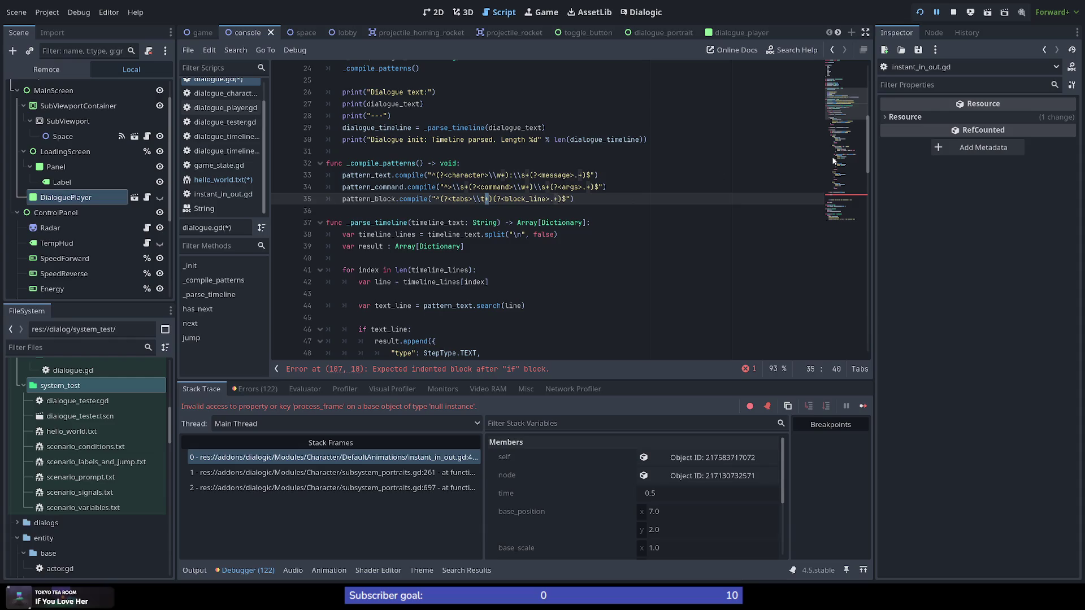
drag(830, 155, 841, 202)
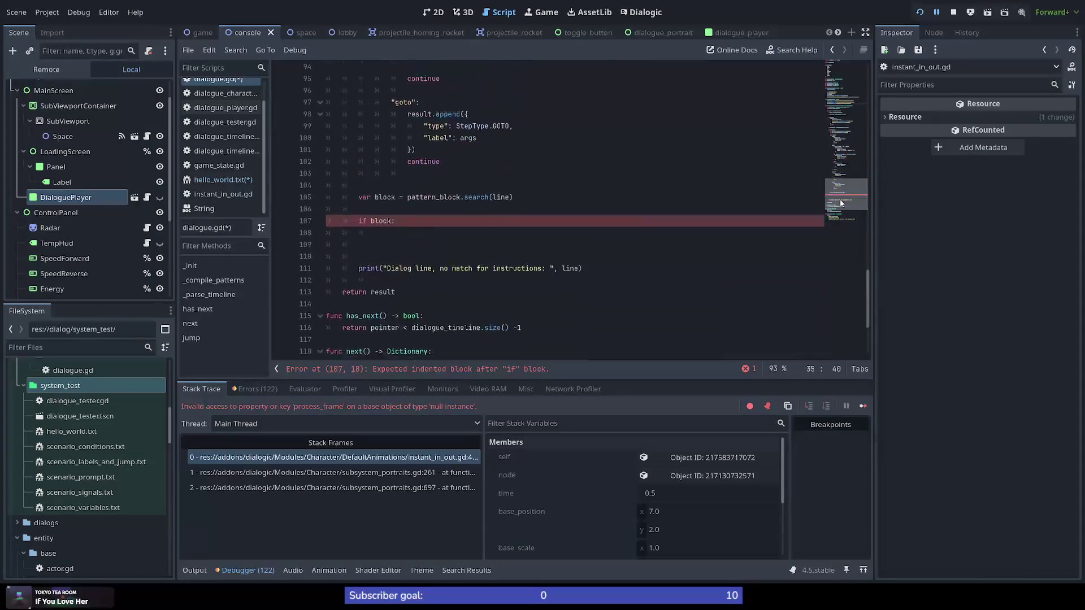
click(391, 233)
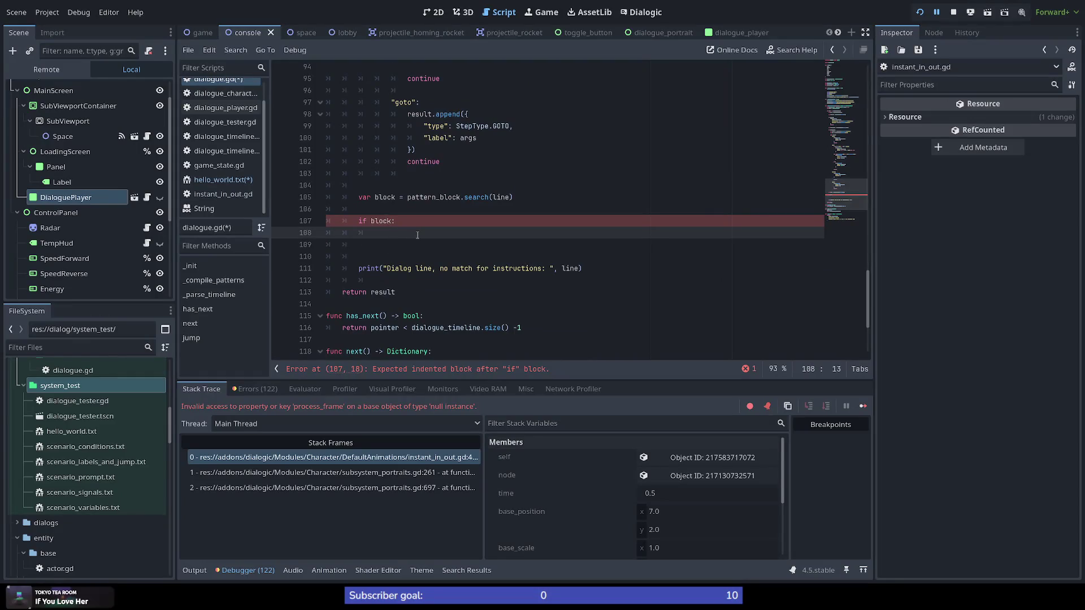
text(var )
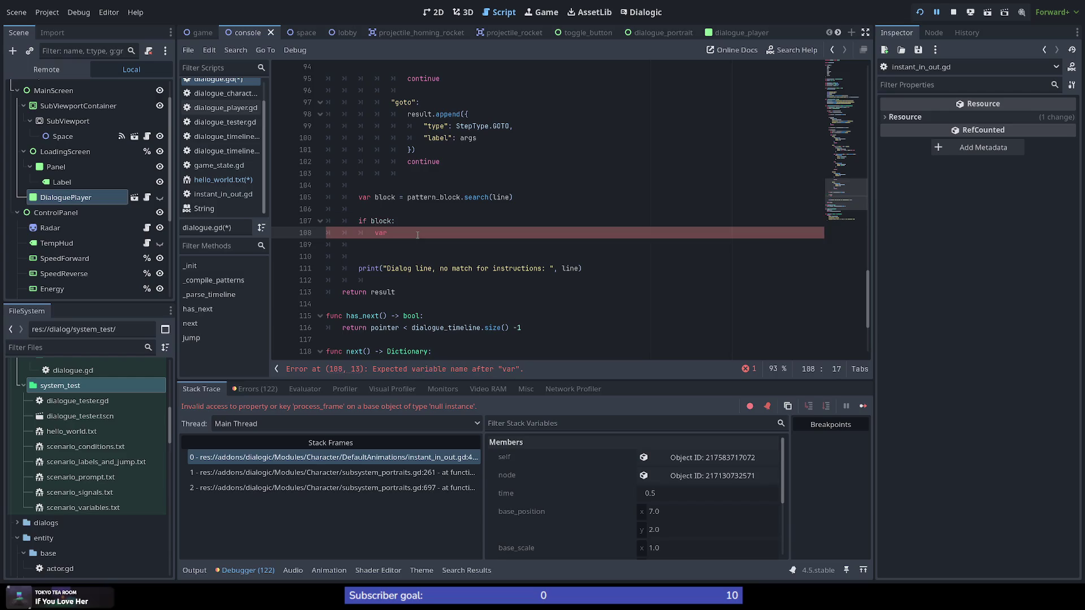
text(indent)
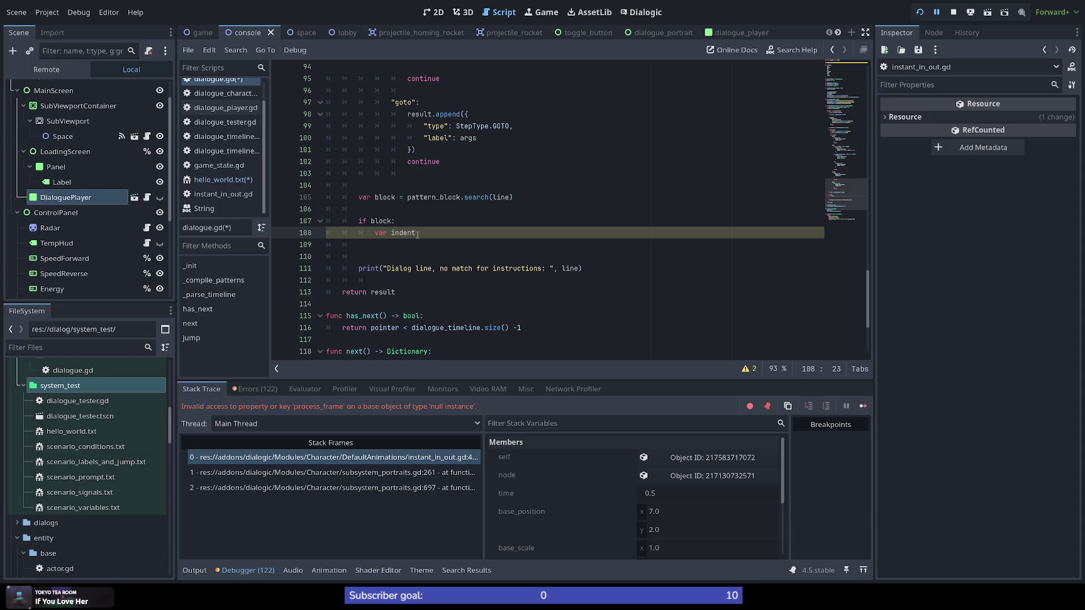
text(s =)
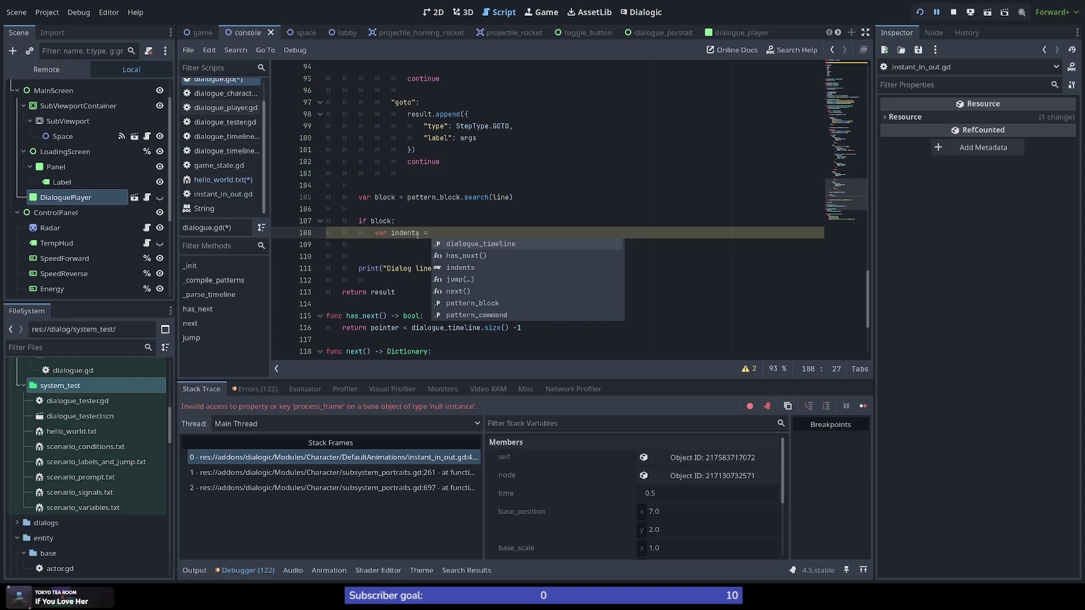
key(BackSpace)
key(BackSpace)
key(BackSpace)
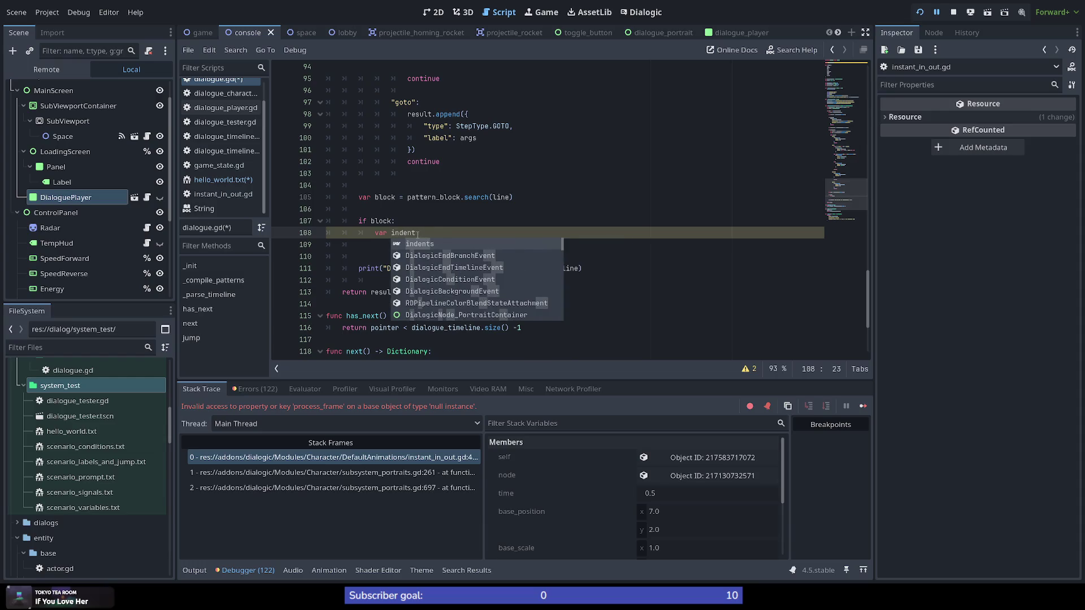
text(s = )
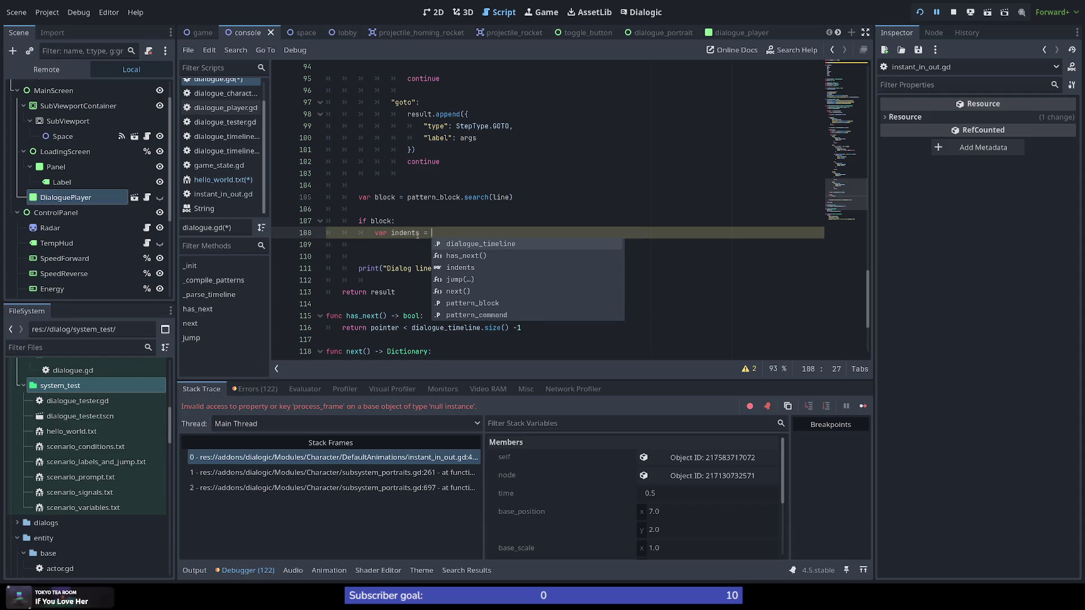
text(b)
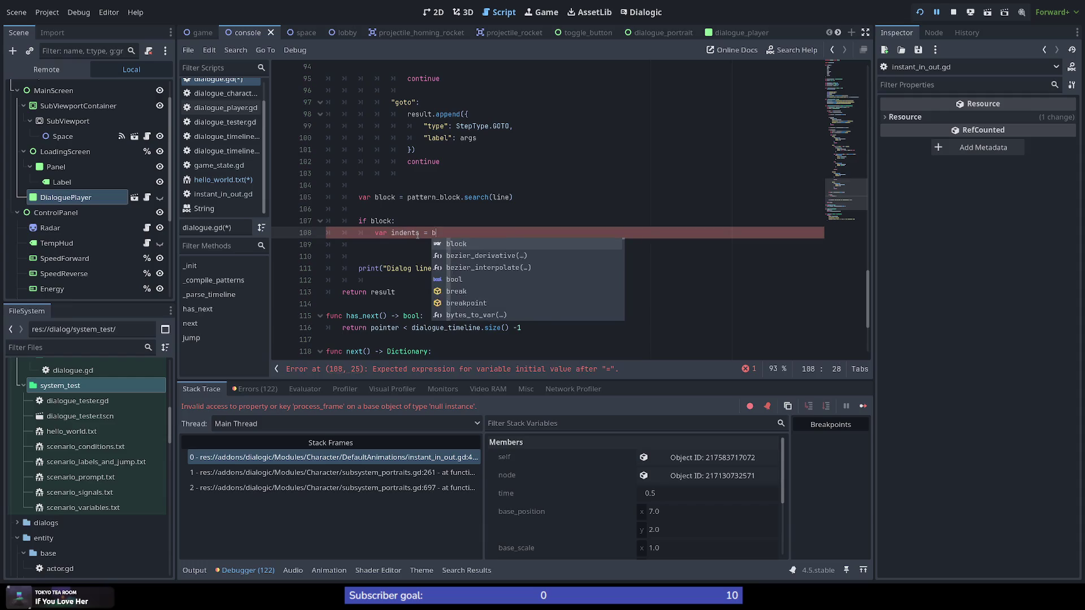
text(lock.ge)
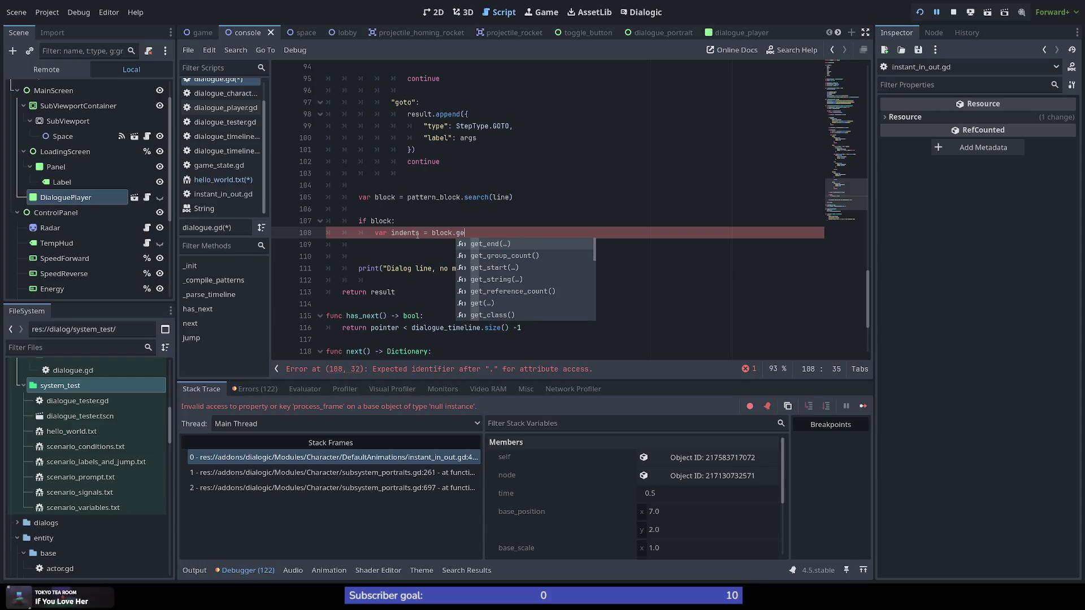
key(Down)
key(Down)
key(Down)
key(Return)
text("<indent>)
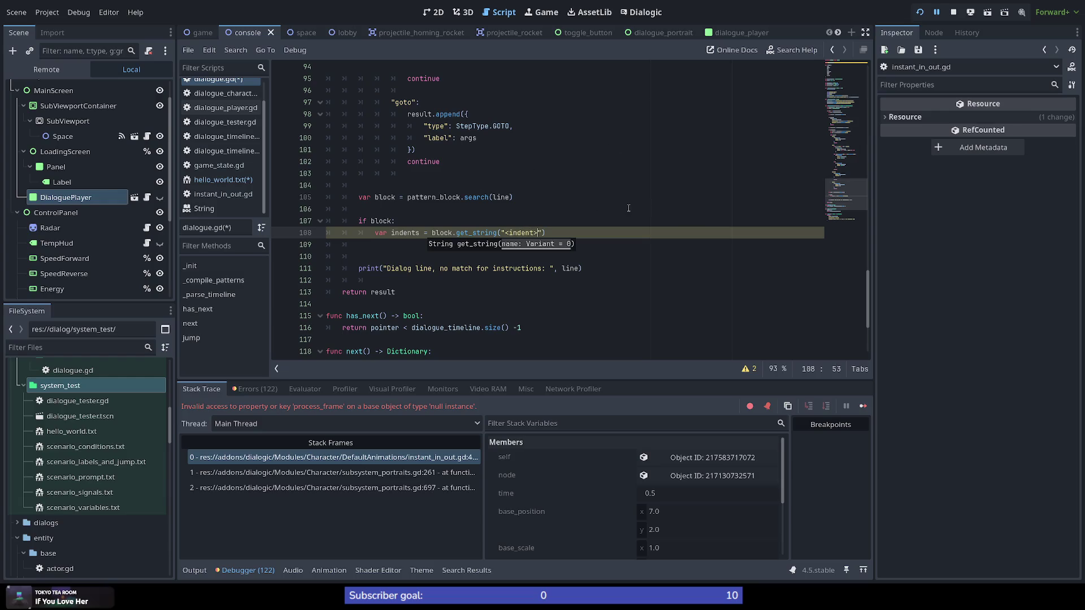
click(844, 105)
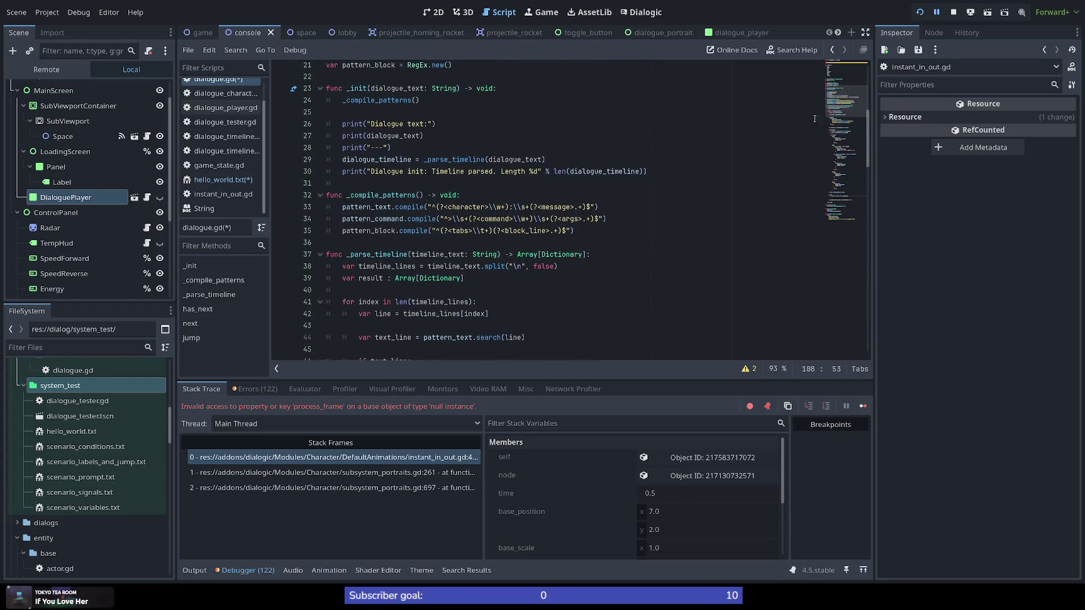
Rename the line-35 tabs capture group to indent
double_click(460, 230)
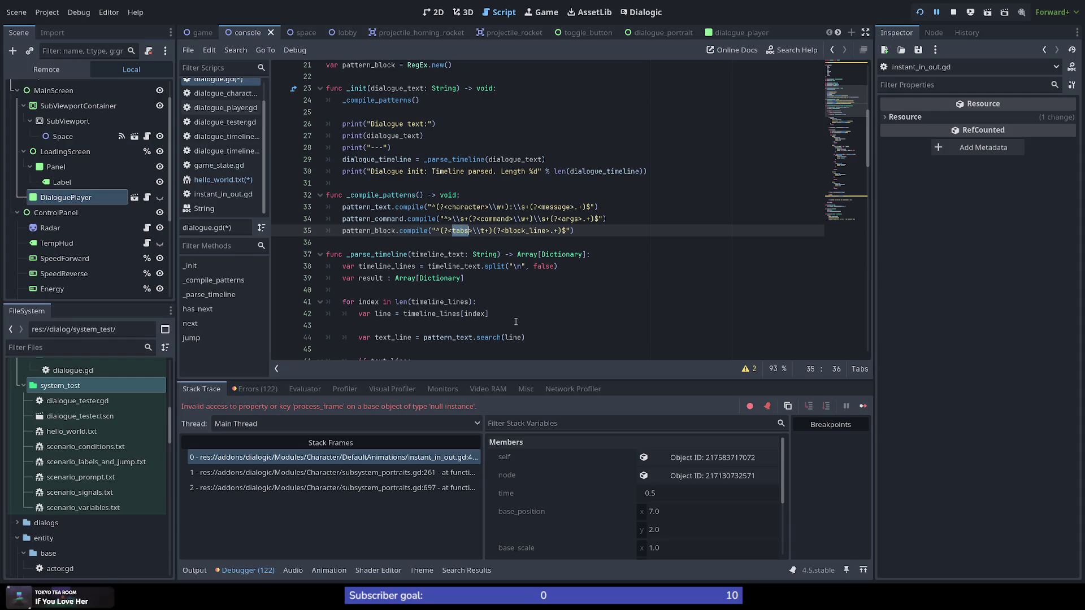
text(indent)
click(594, 219)
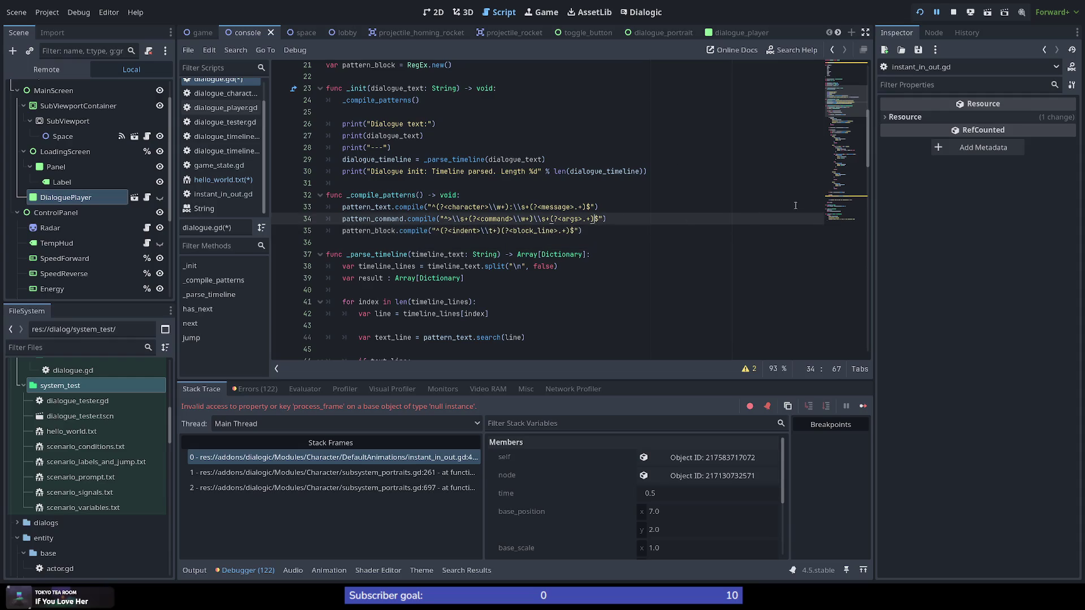
Make line 108 read var indent = block.get_string("<indent>").length()
drag(845, 113, 854, 199)
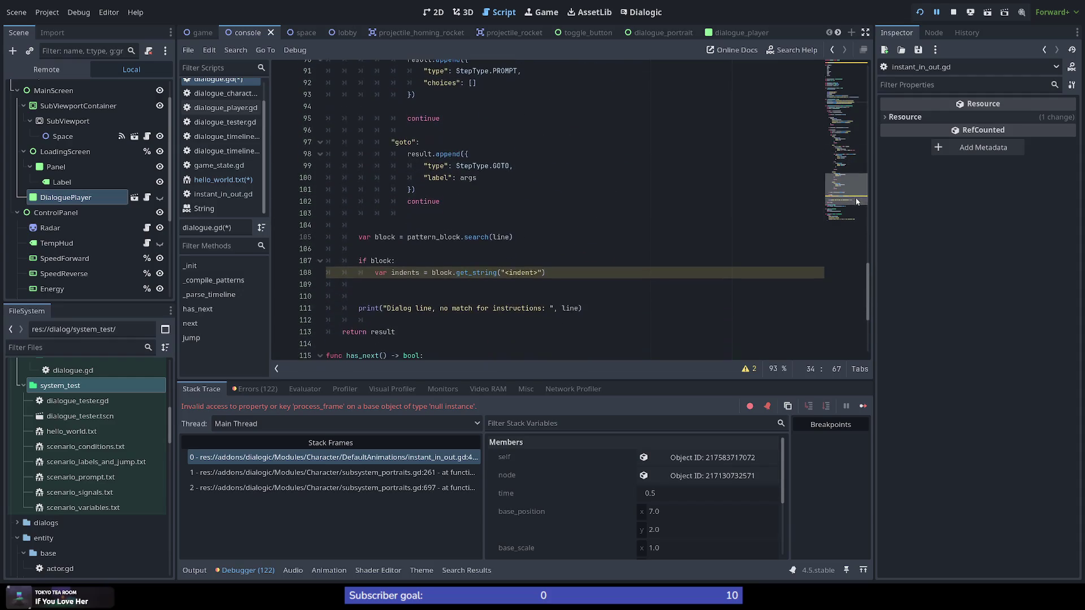
click(419, 273)
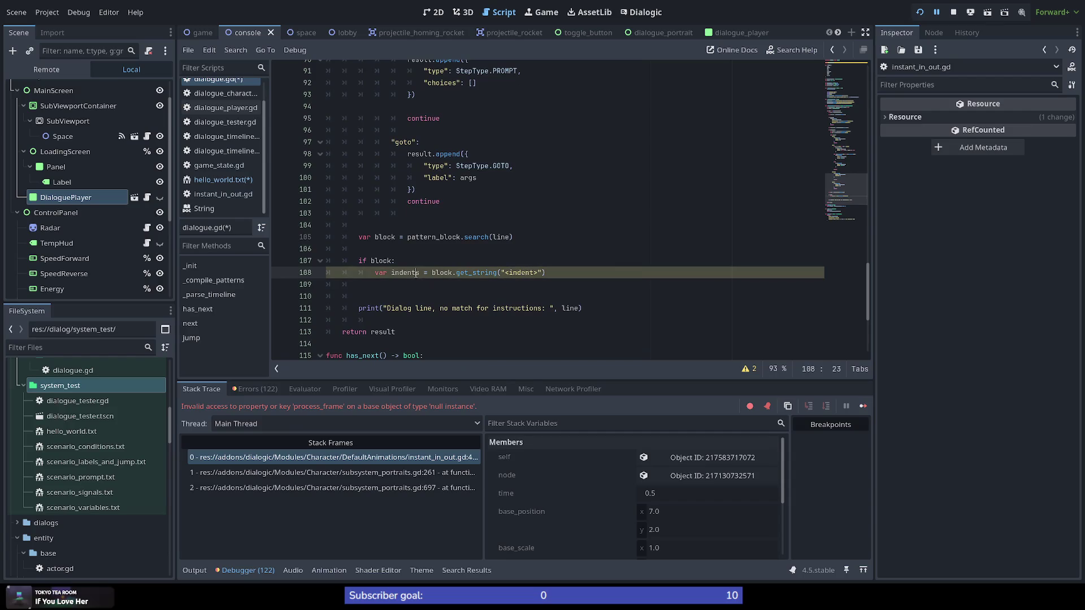
key(BackSpace)
text(.)
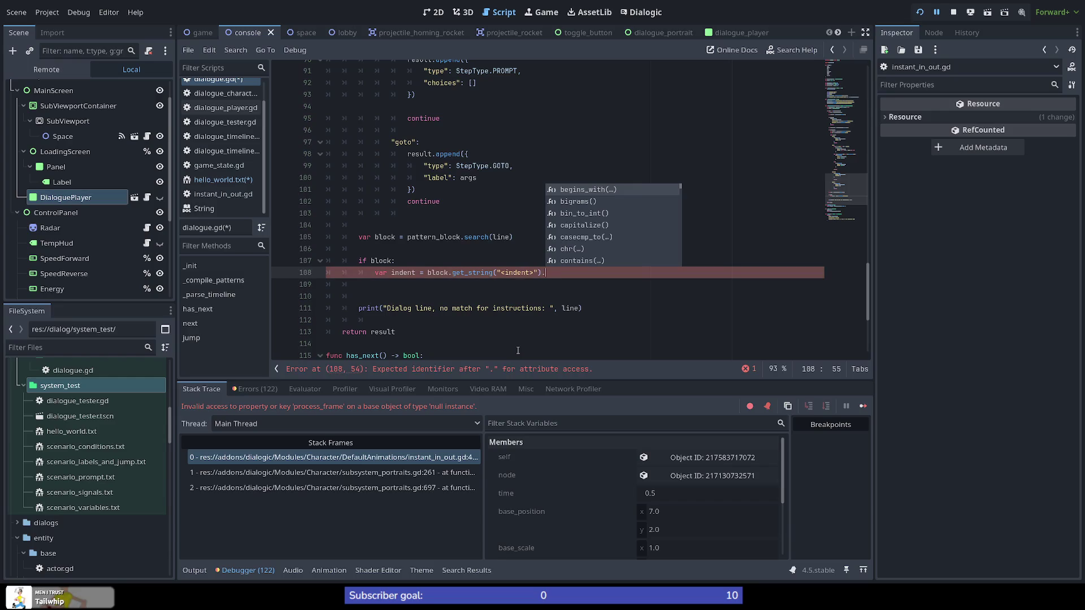
text(len)
key(BackSpace)
key(BackSpace)
key(BackSpace)
text(siz)
key(BackSpace)
key(BackSpace)
key(BackSpace)
text(length()
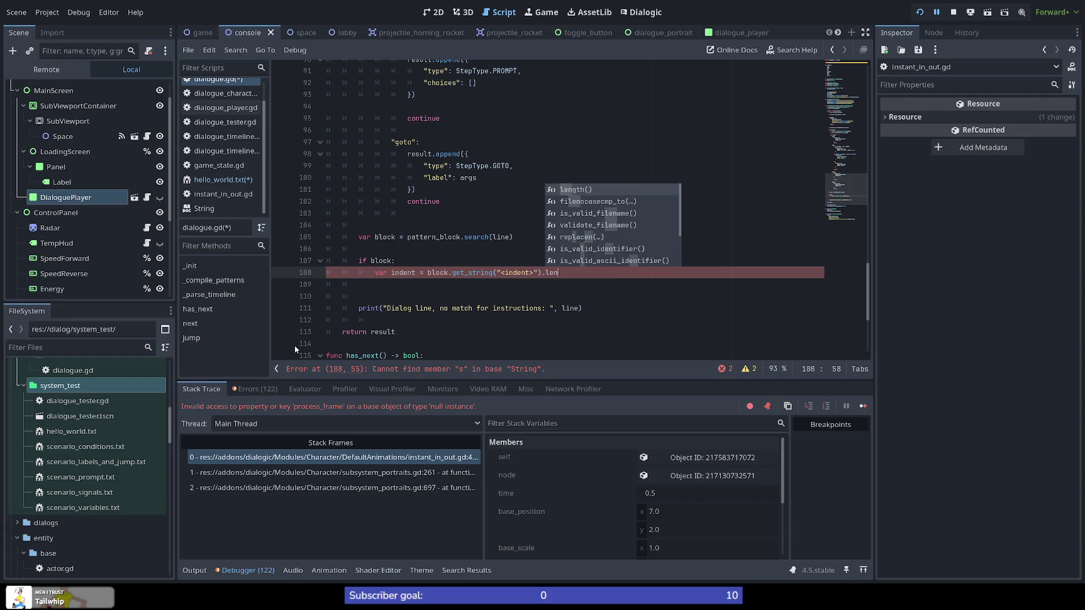
key(Return)
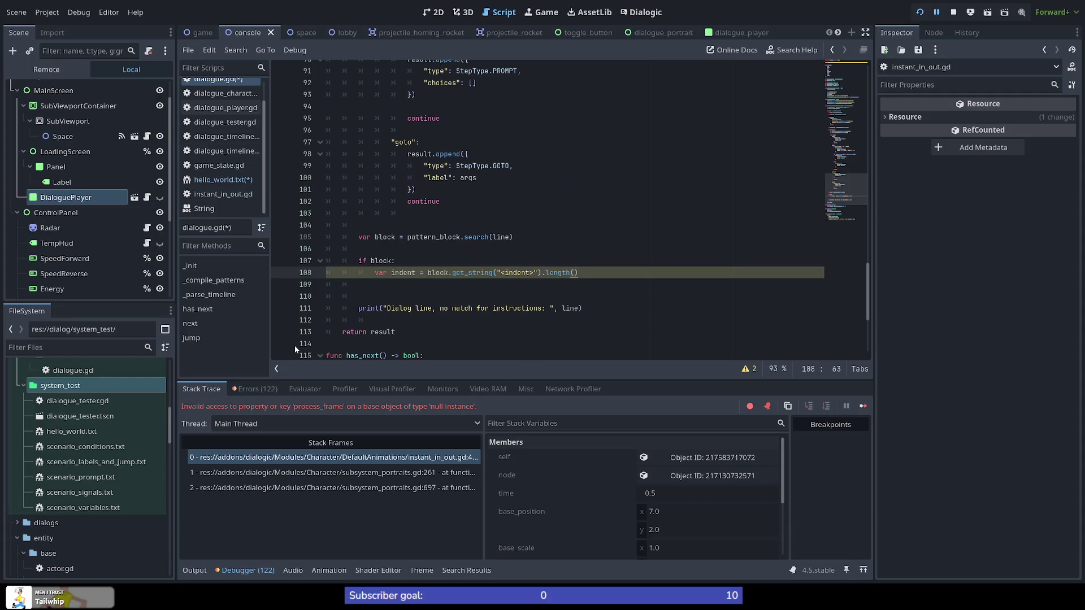
key(Return)
key(Return)
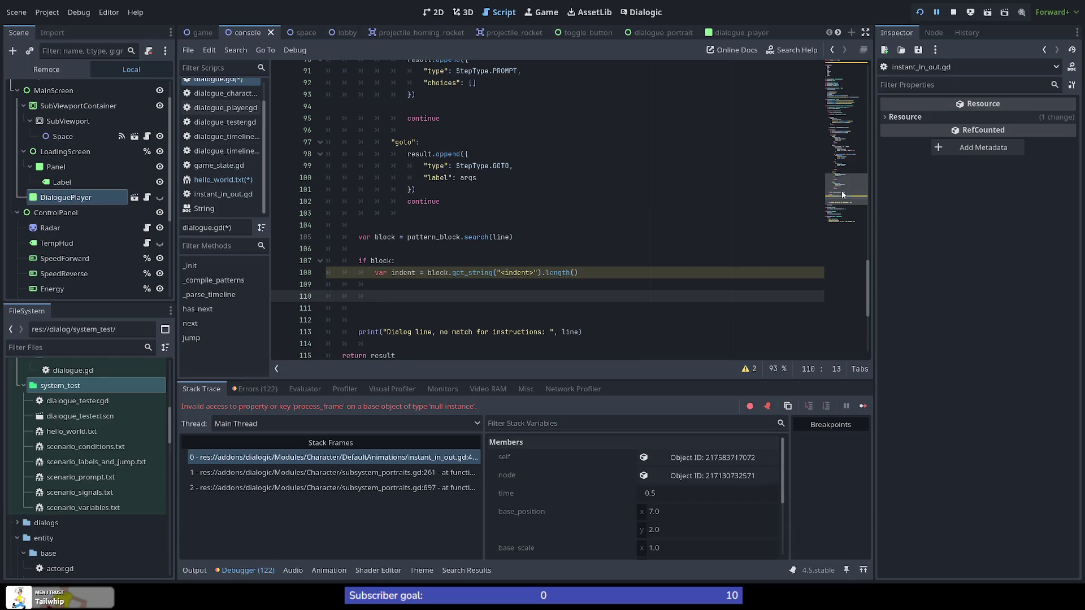
Review the prompt and goto cases on lines 89 and 97 of the parser
mouse_move(842, 195)
mouse_down()
mouse_move(846, 143)
mouse_move(863, 228)
mouse_move(852, 192)
mouse_up()
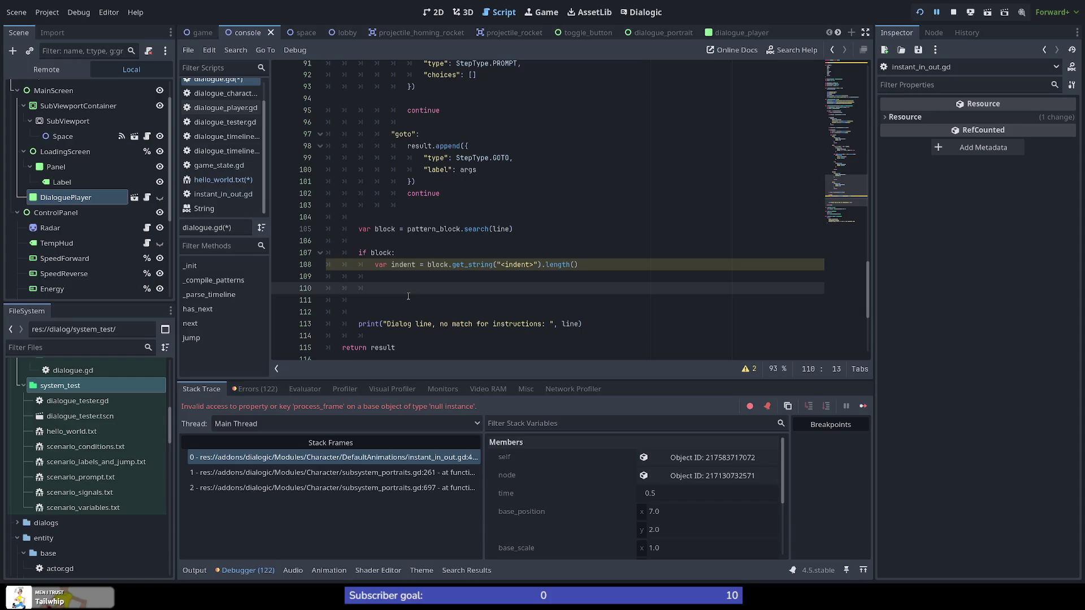
scroll(499, 206, up, 3)
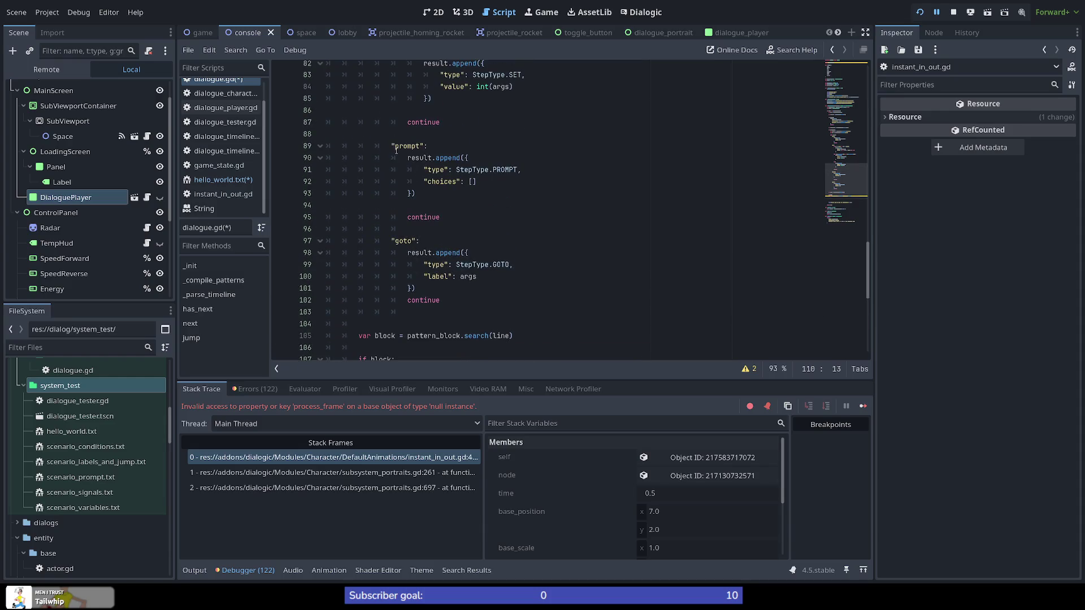
double_click(407, 240)
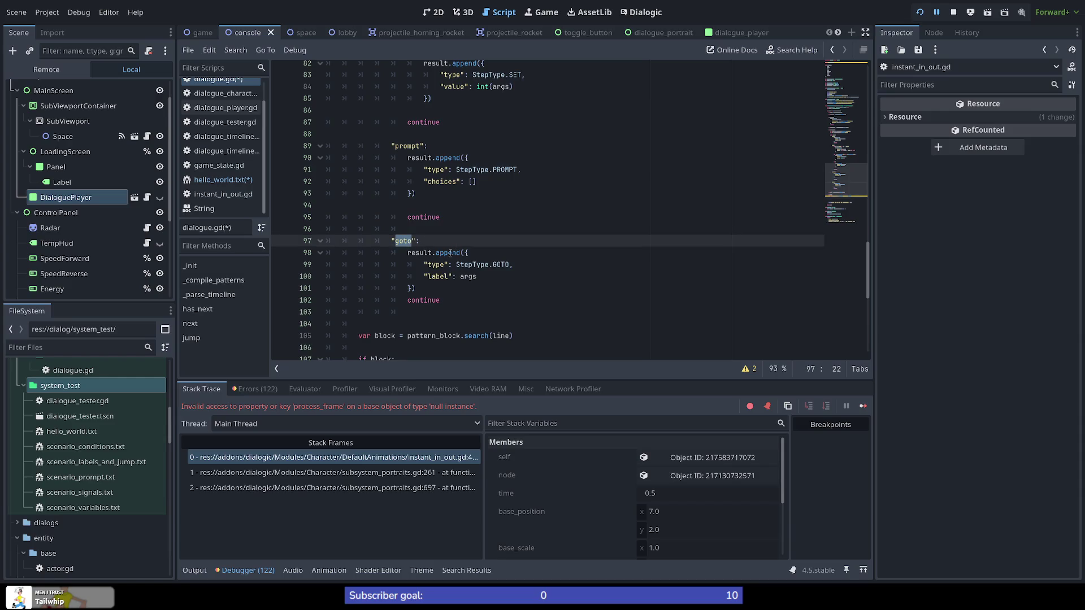
scroll(424, 254, up, 1)
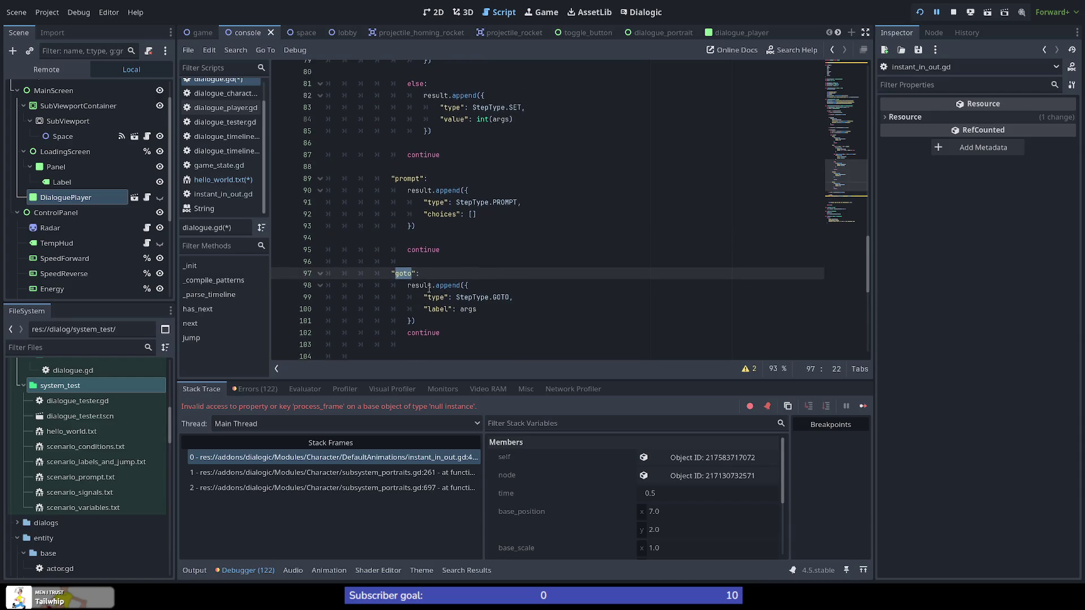
scroll(424, 212, up, 2)
scroll(436, 214, down, 3)
double_click(414, 146)
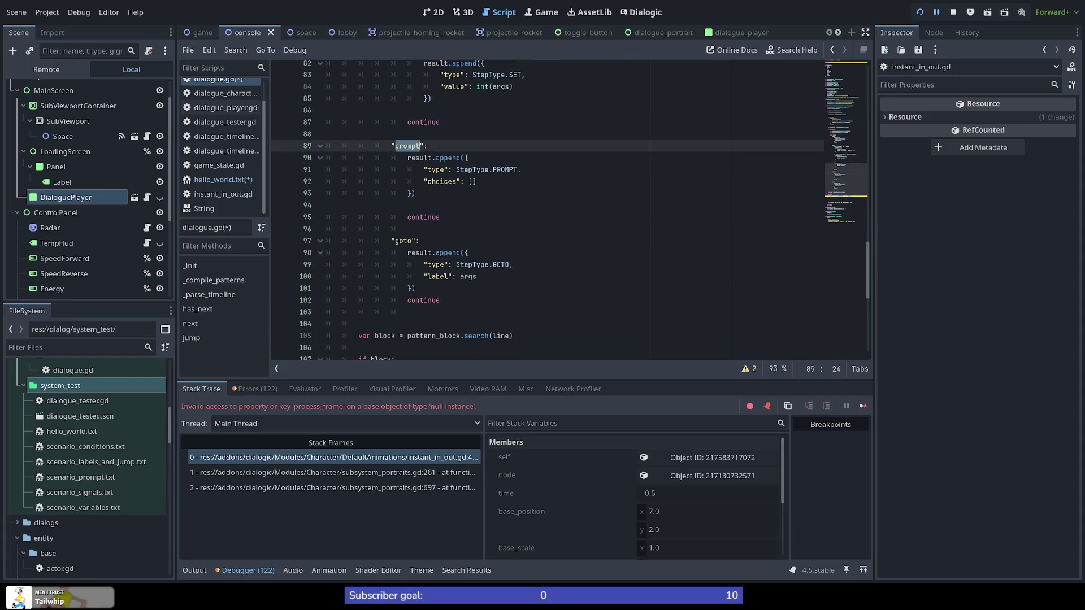
scroll(521, 220, down, 3)
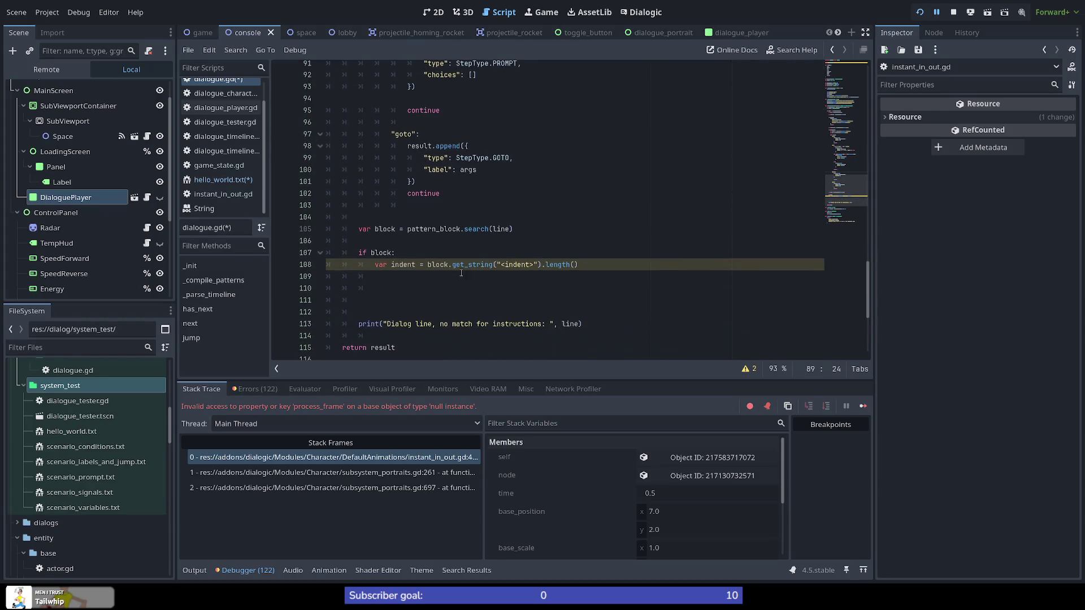
Begin line 110 with result, trimming the typed result.get back to result
click(435, 290)
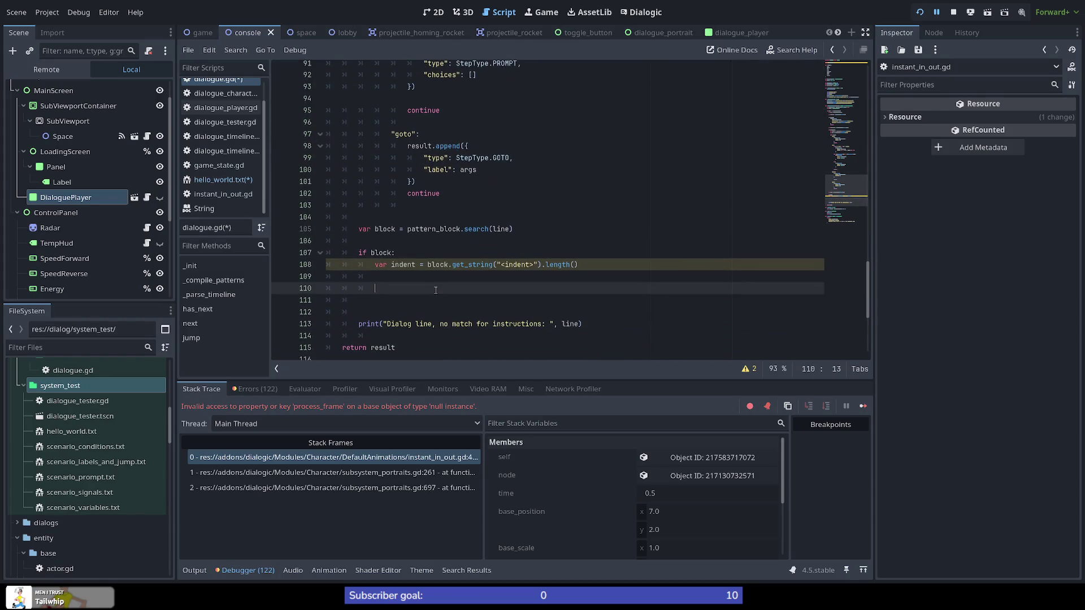
scroll(418, 290, up, 2)
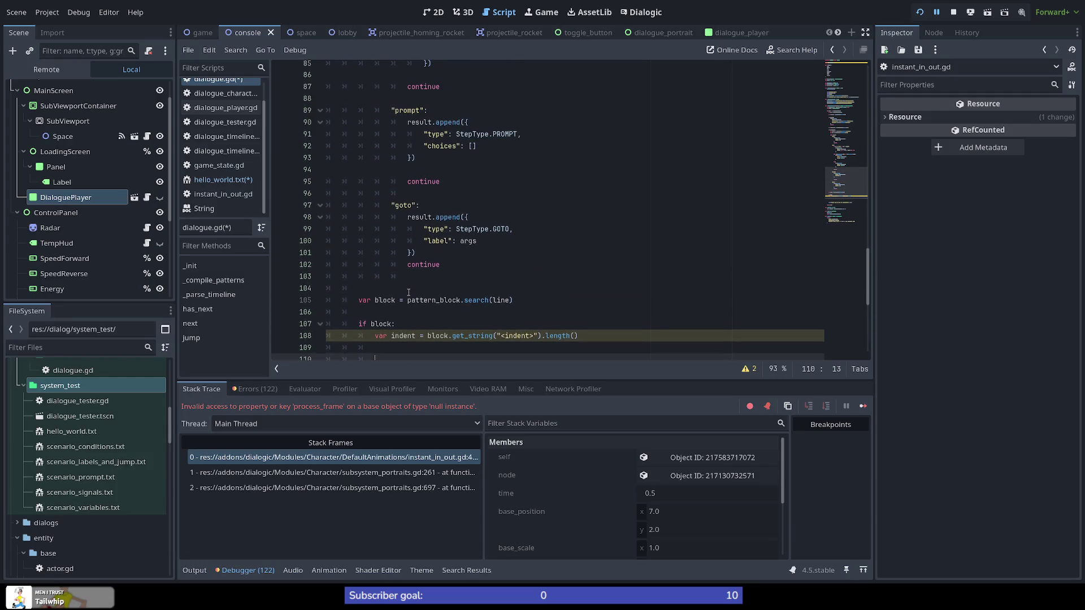
scroll(408, 292, down, 1)
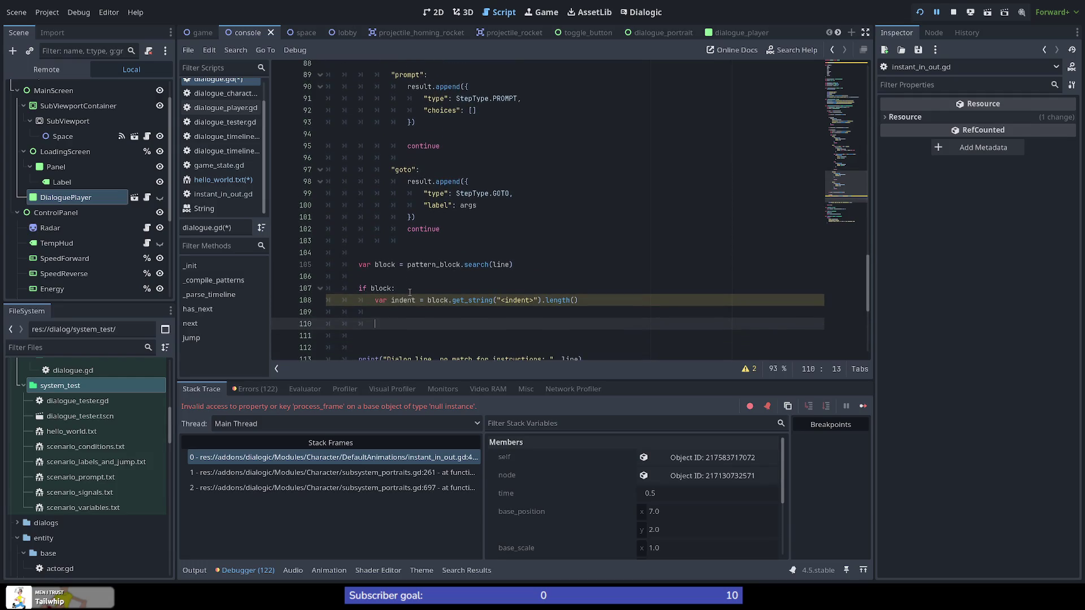
text(result.la)
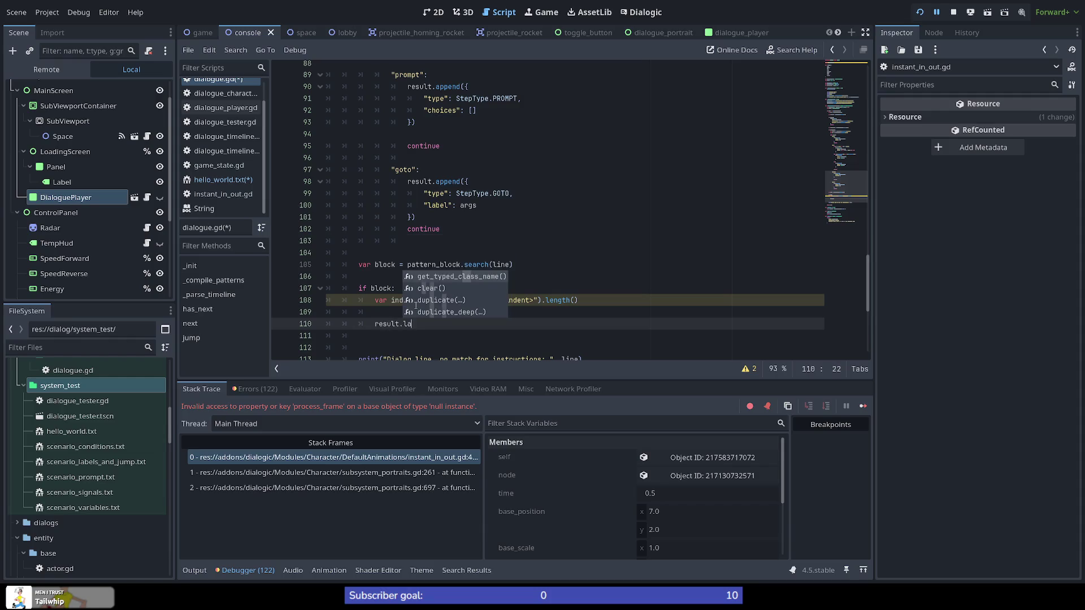
text(get)
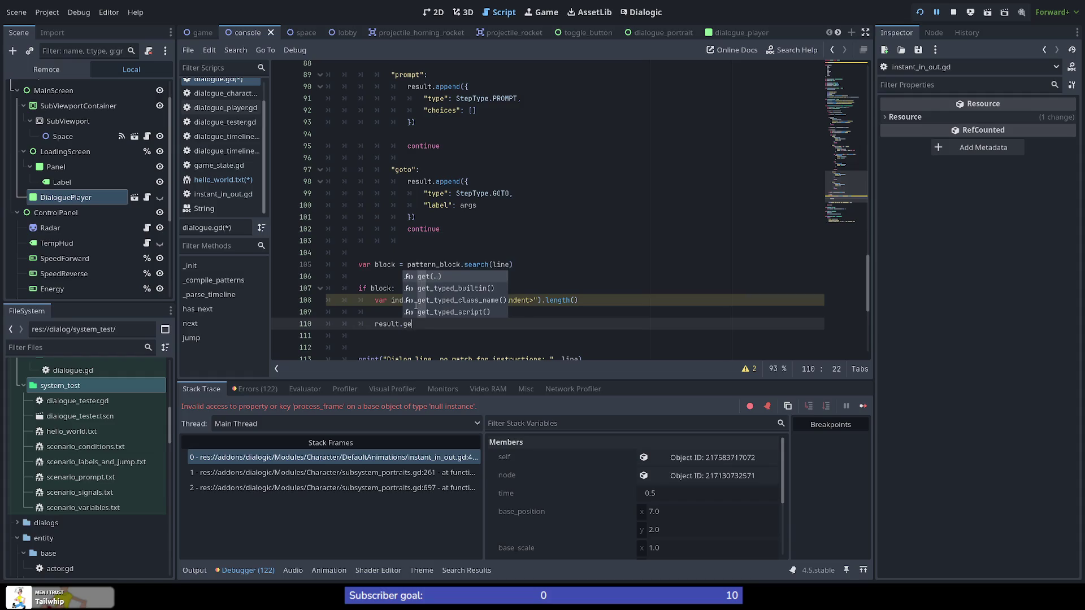
key(BackSpace)
key(BackSpace)
key(BackSpace)
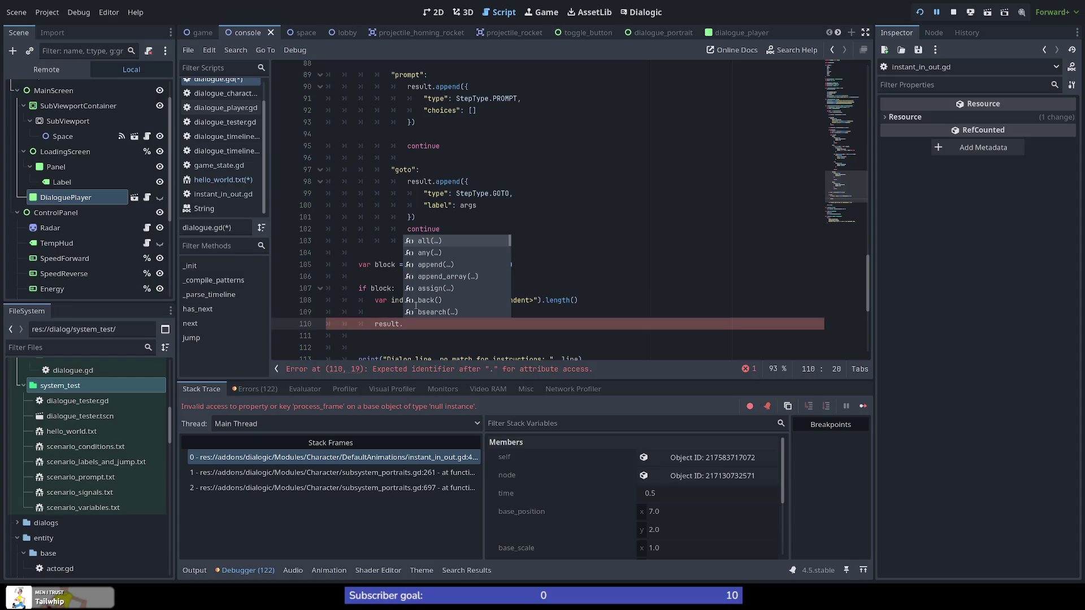
key(BackSpace)
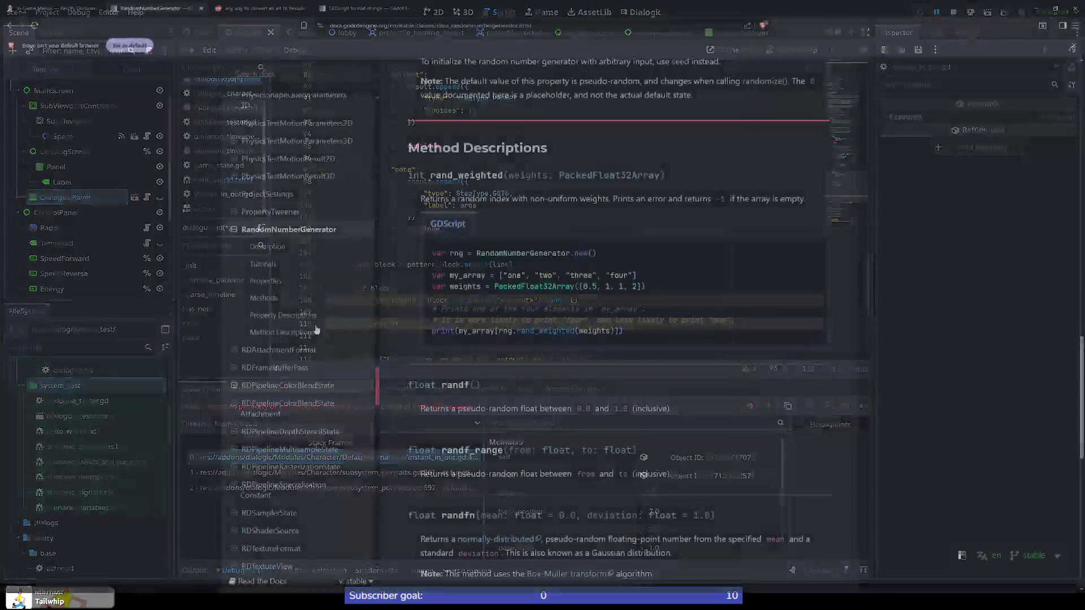
Search the web for getting an array's last element and check the Array docs' -1 index example
click(254, 10)
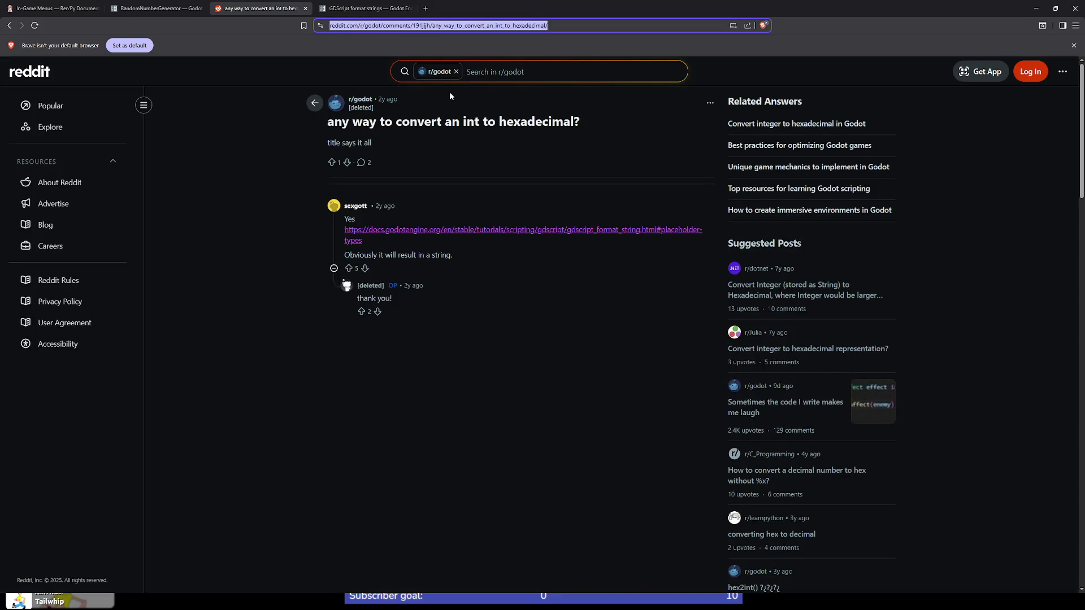
text(godot )
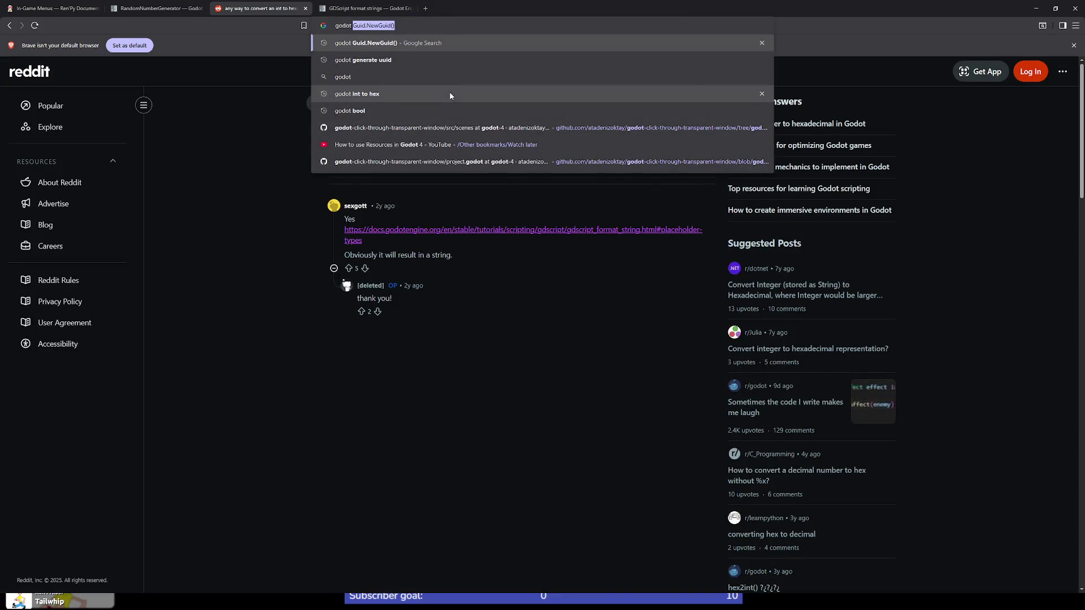
text(get last array alement)
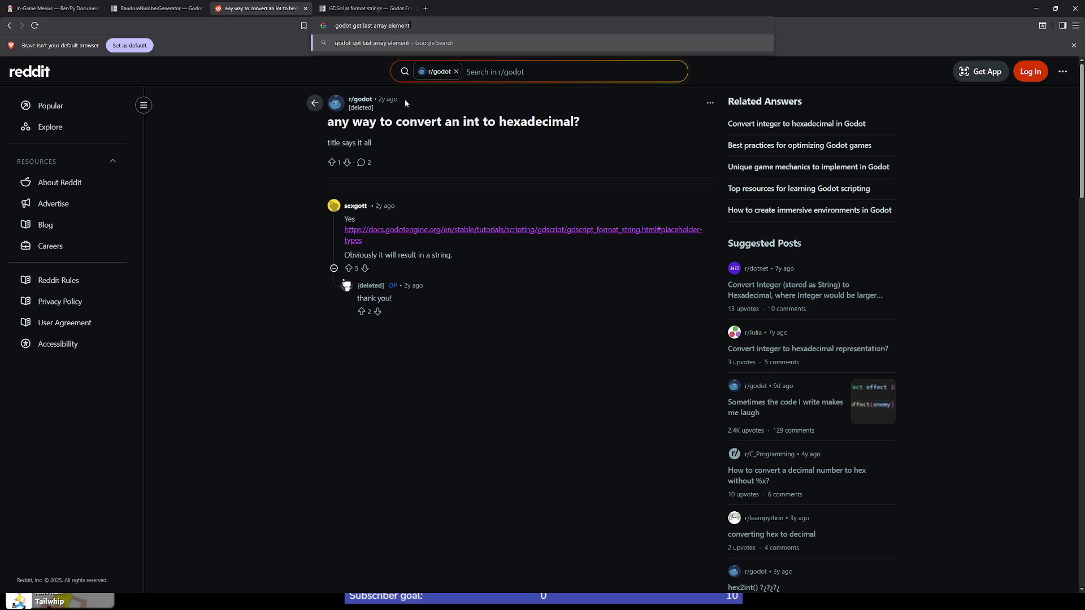
key(Return)
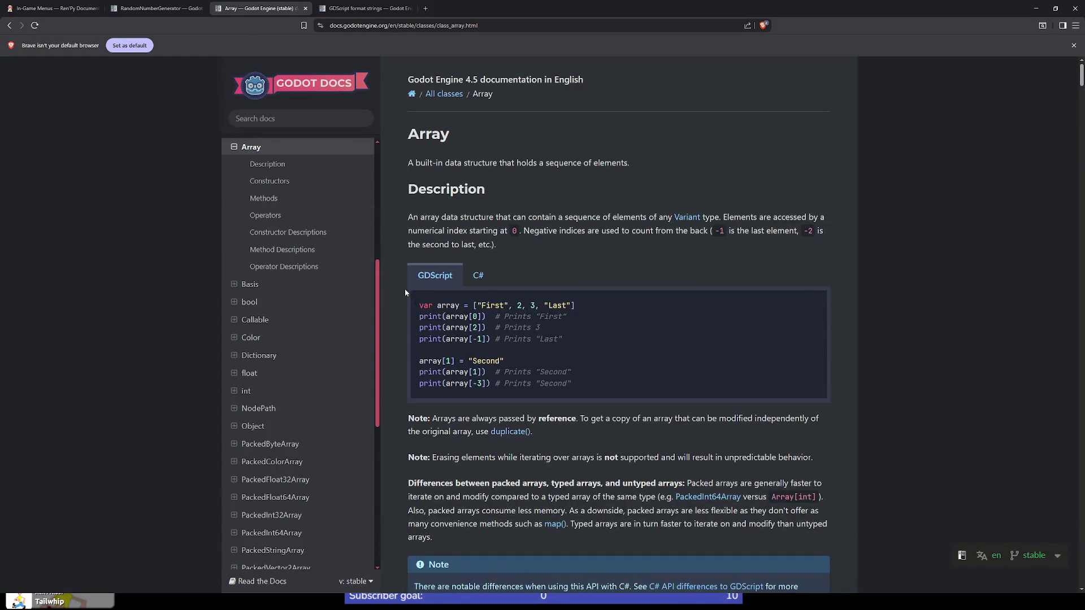
drag(472, 339, 487, 340)
click(540, 408)
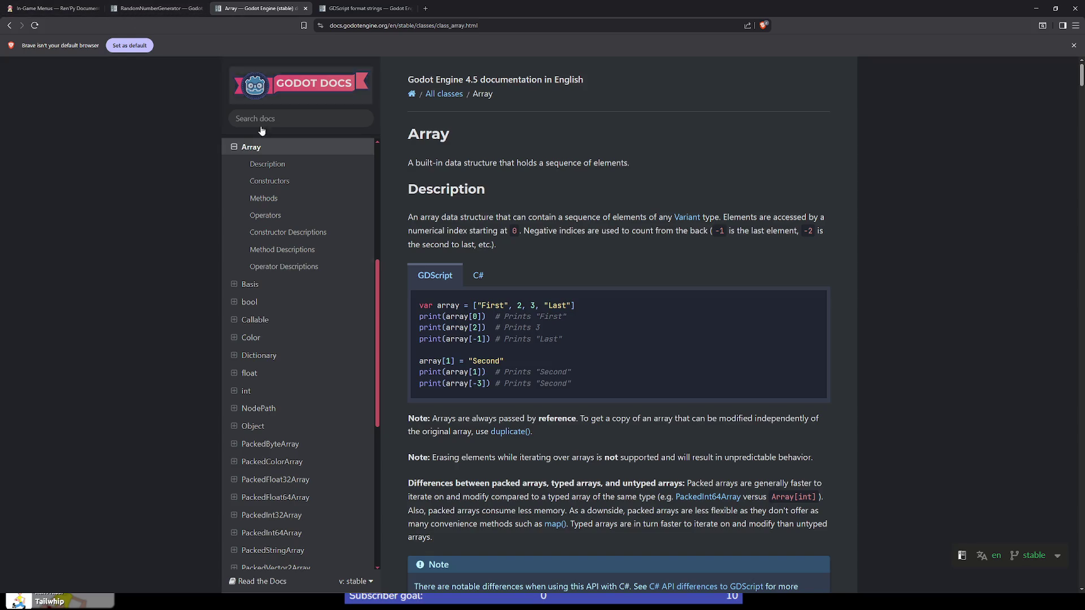
key(alt+Tab)
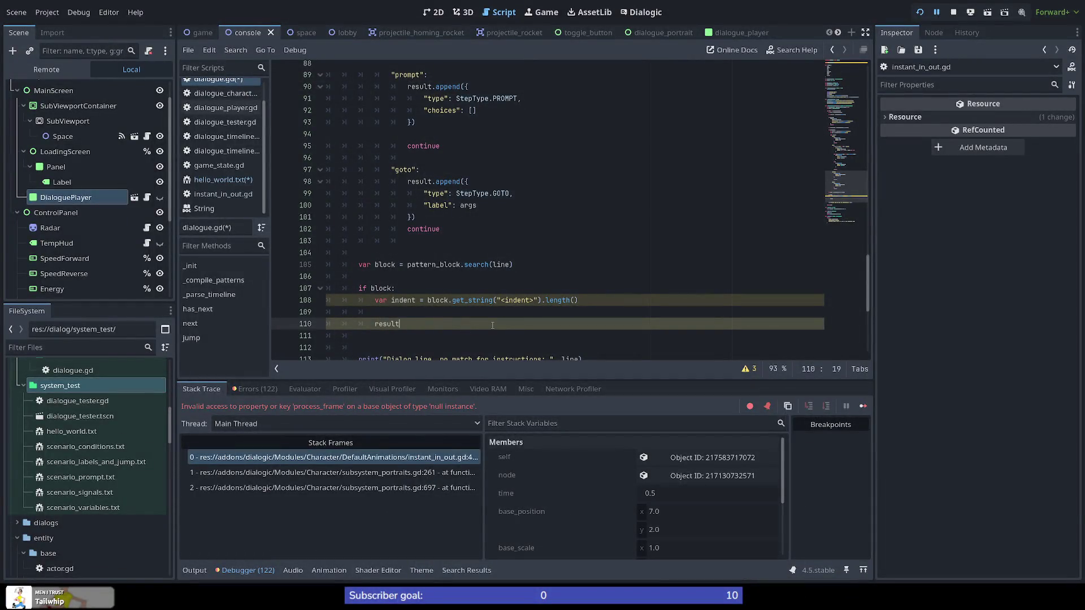
Turn line 110 into if result[-1].type == StepType.PROMPT: with an indented line below
text([-1)
text(].)
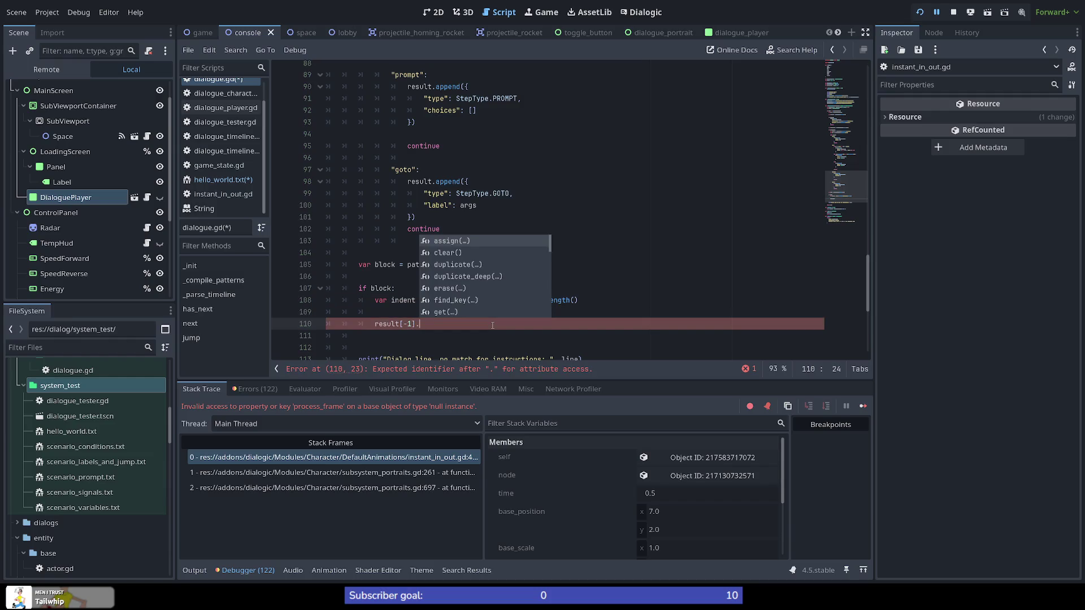
text(type )
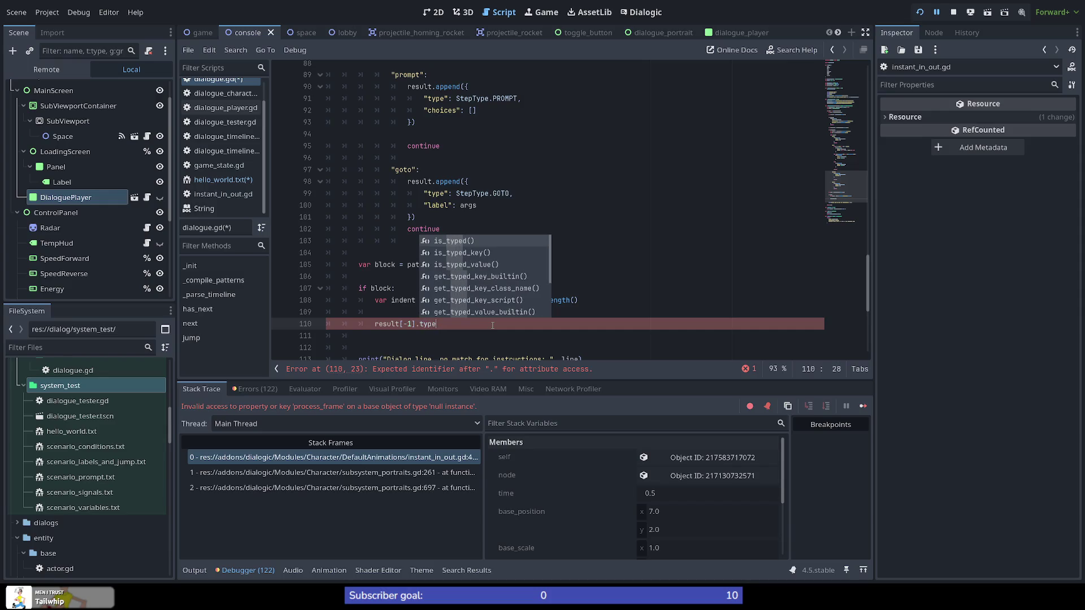
text(== )
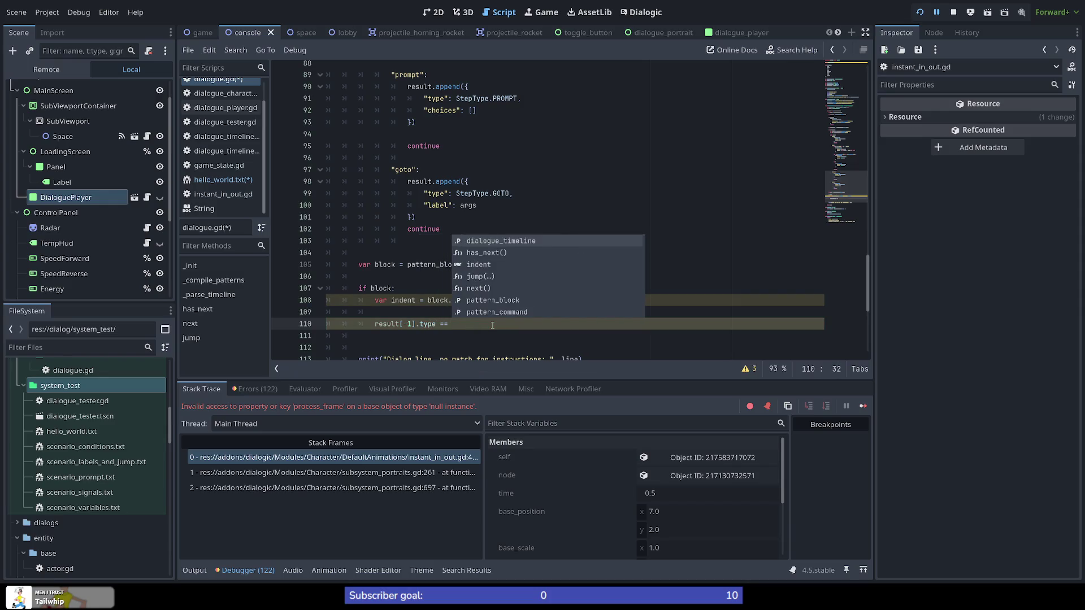
text(StepType)
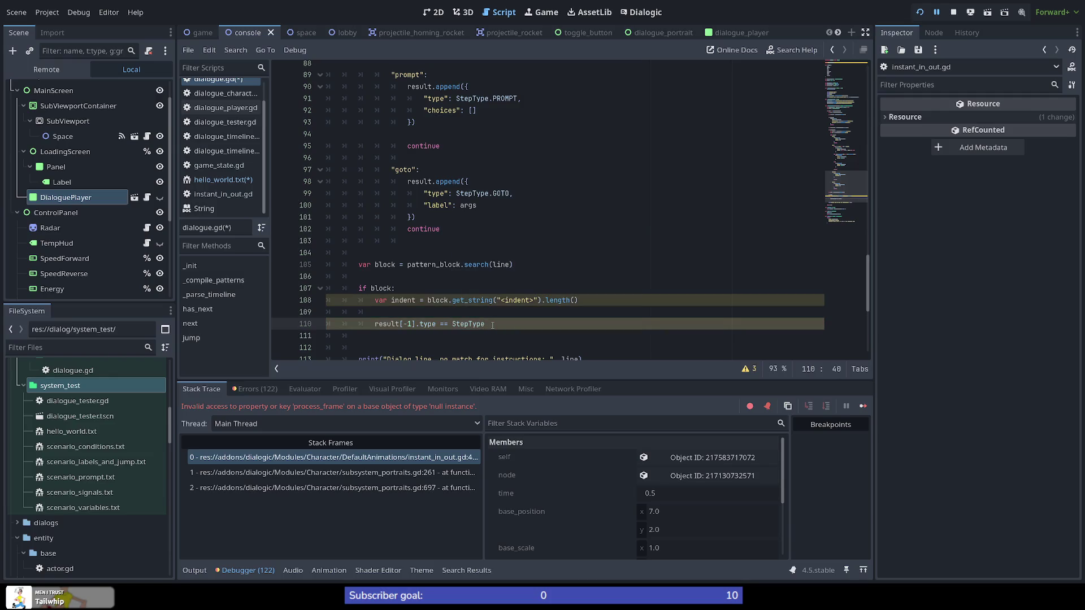
text(.)
key(Down)
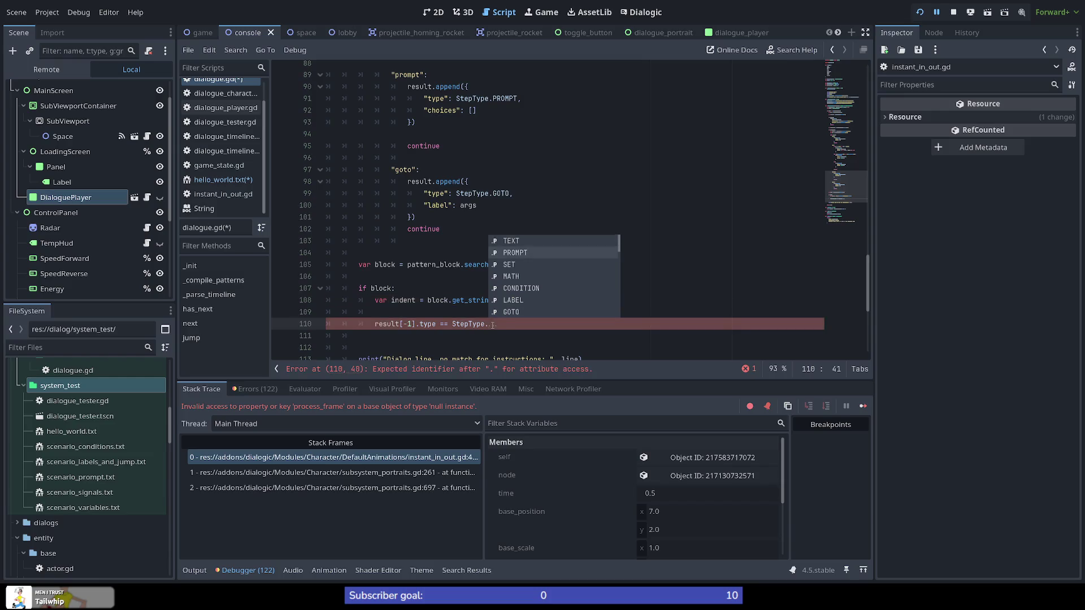
key(Return)
key(Page_Up)
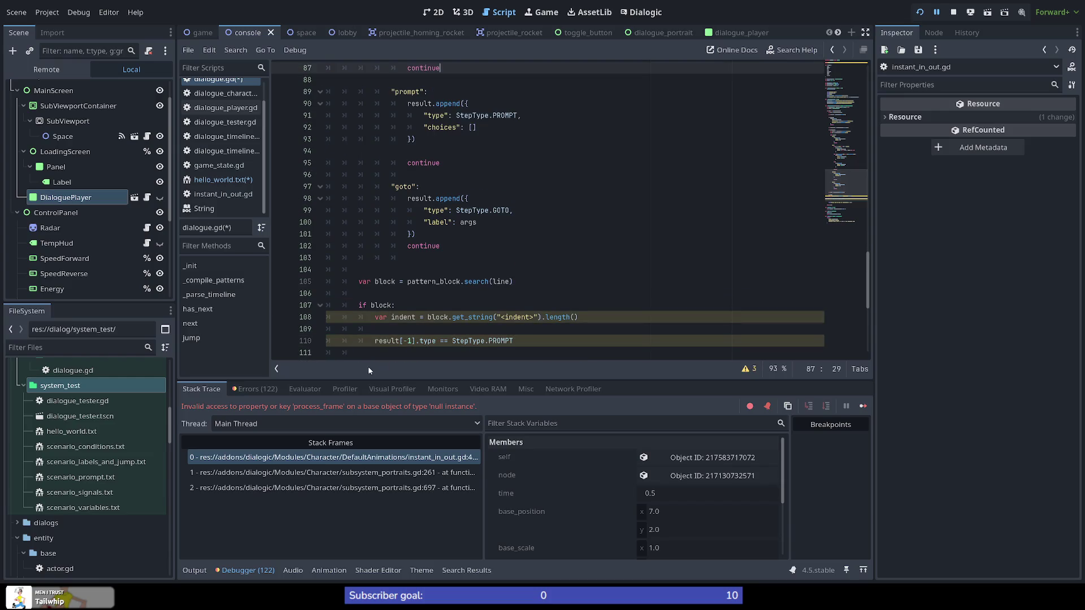
click(369, 339)
text(if)
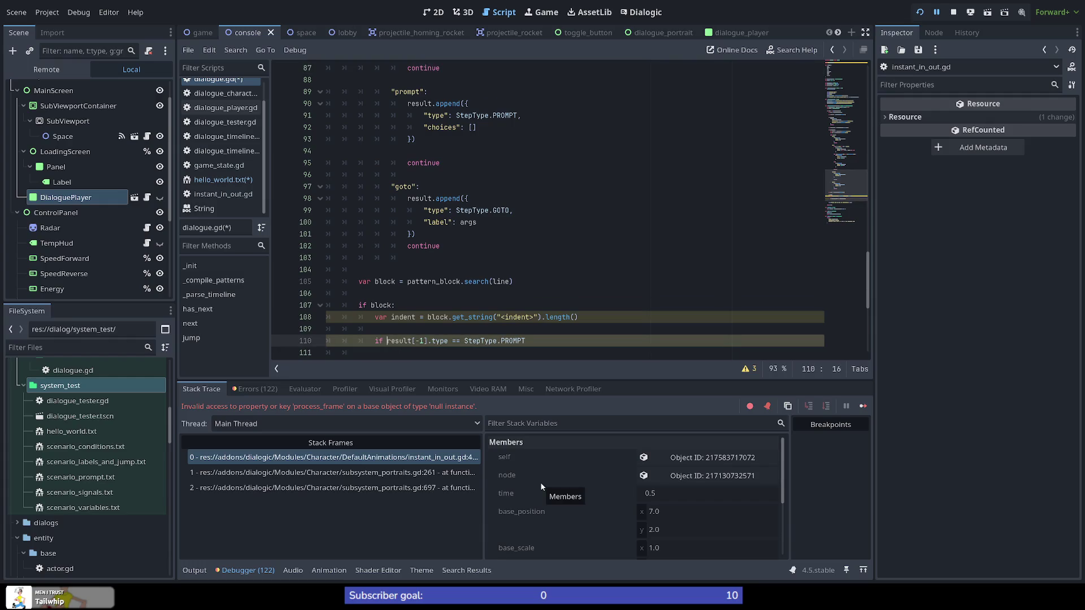
key(End)
text(:)
key(Return)
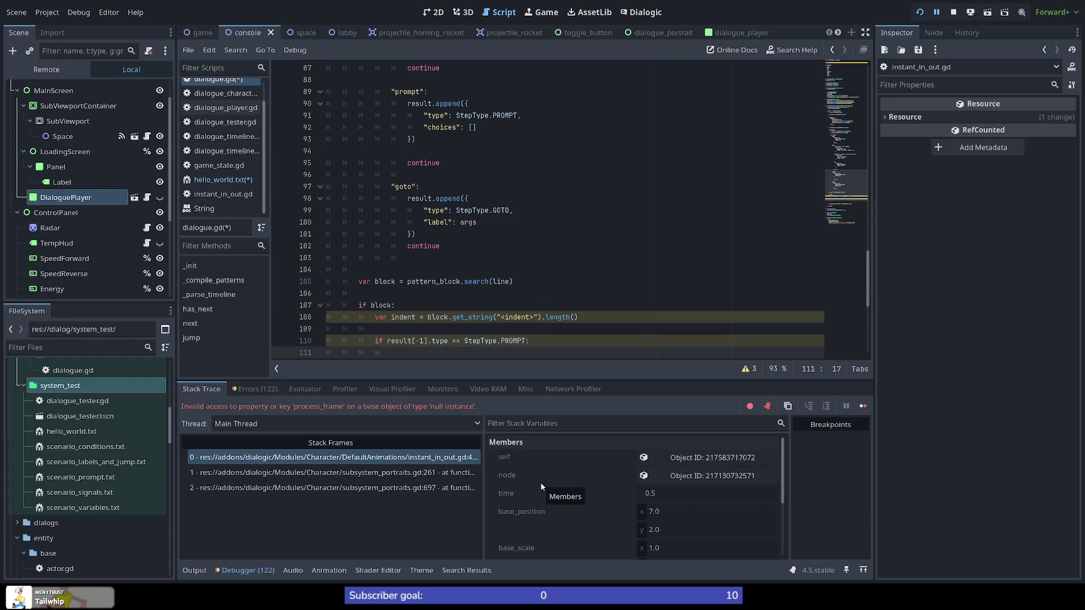
Scroll up through the script and select the word label in the goto step
scroll(474, 326, down, 4)
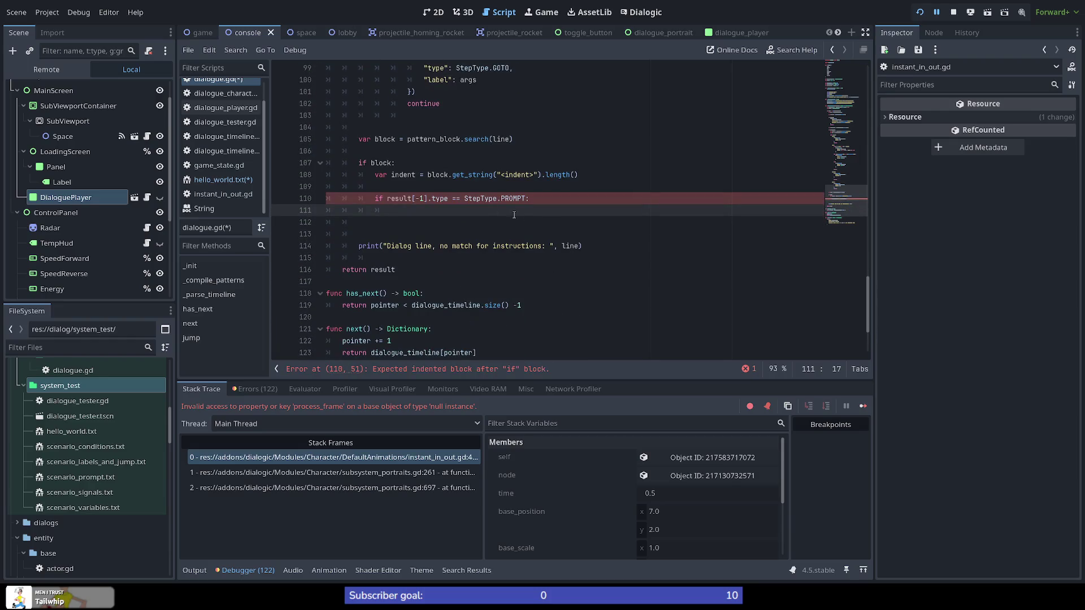
scroll(549, 223, up, 1)
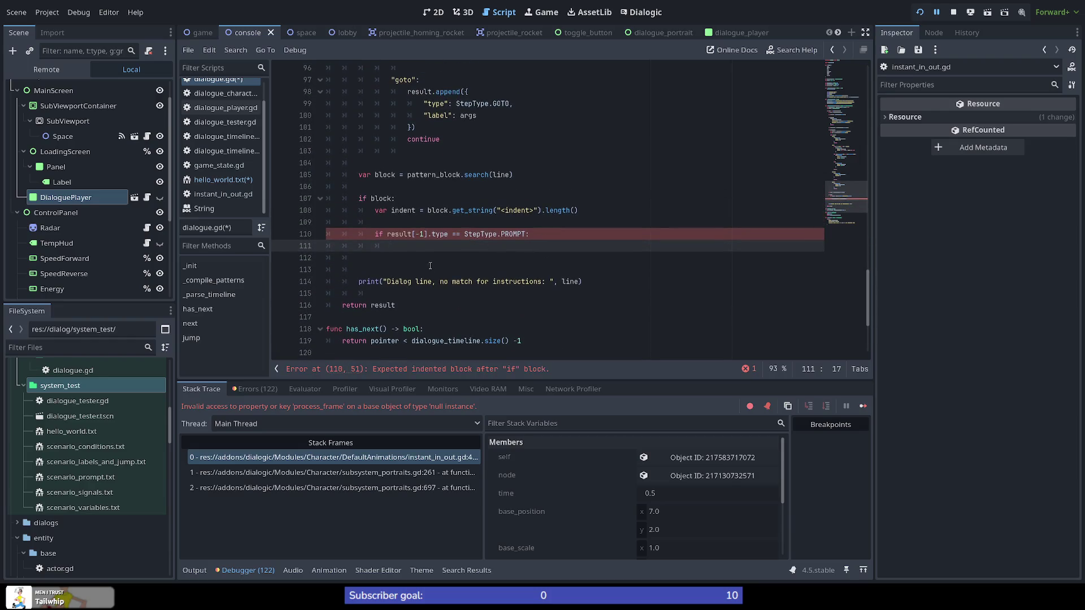
scroll(428, 259, up, 3)
double_click(440, 223)
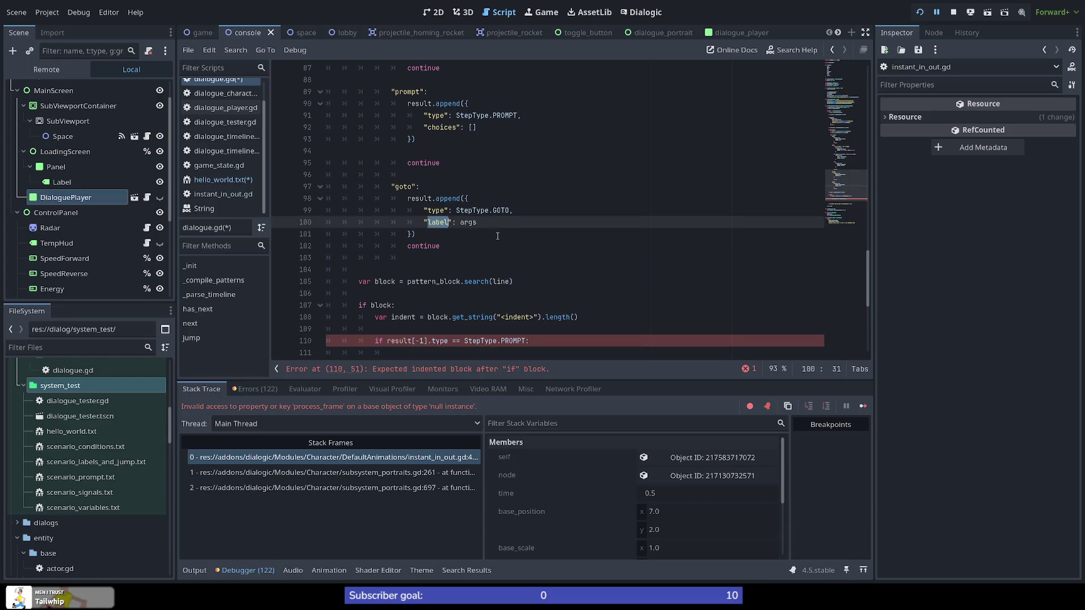
scroll(420, 188, up, 3)
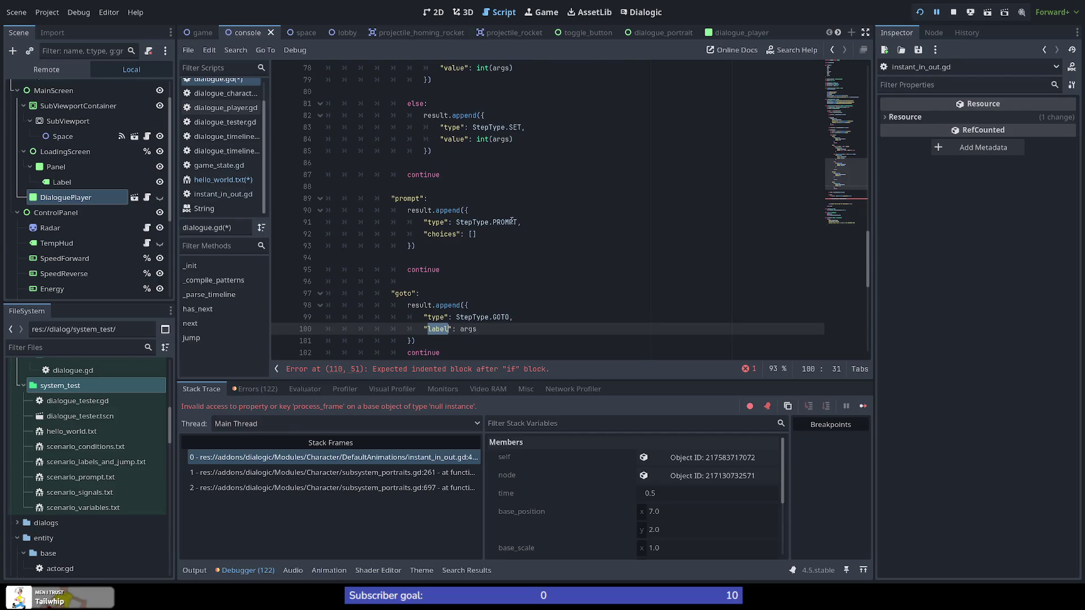
Add an "id": key after PROMPT in the prompt dictionary and bring up the RandomNumberGenerator docs
click(543, 221)
key(Return)
text(")
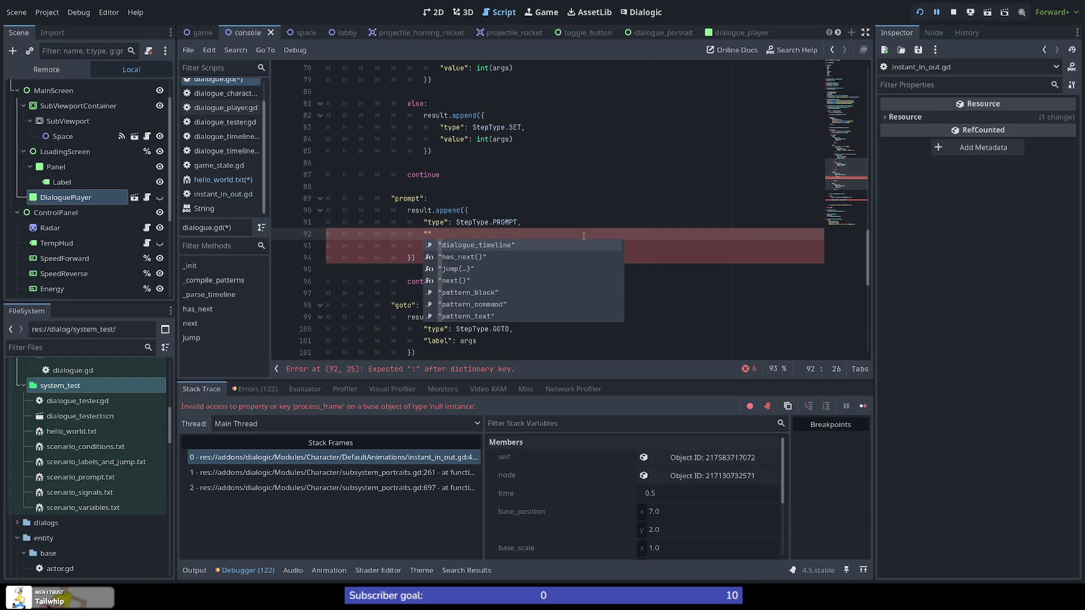
text(id)
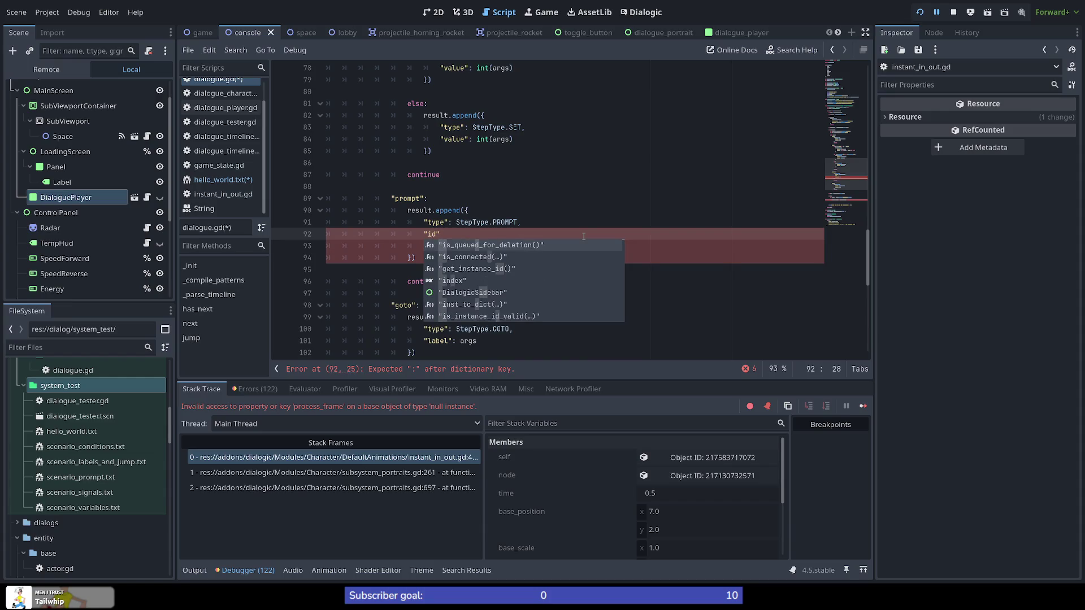
text(":)
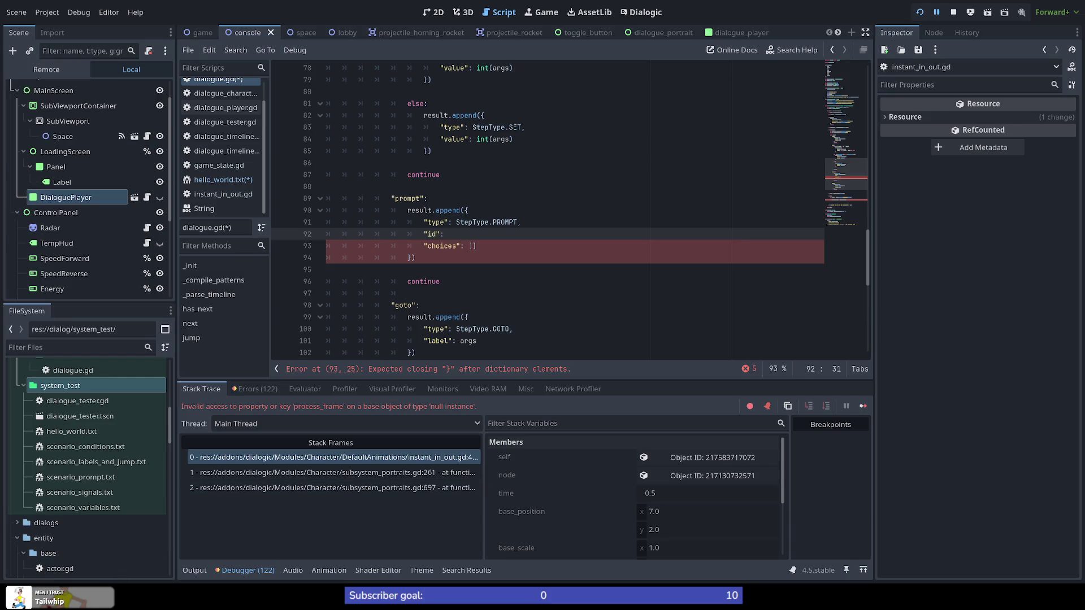
key(alt+Tab)
click(145, 9)
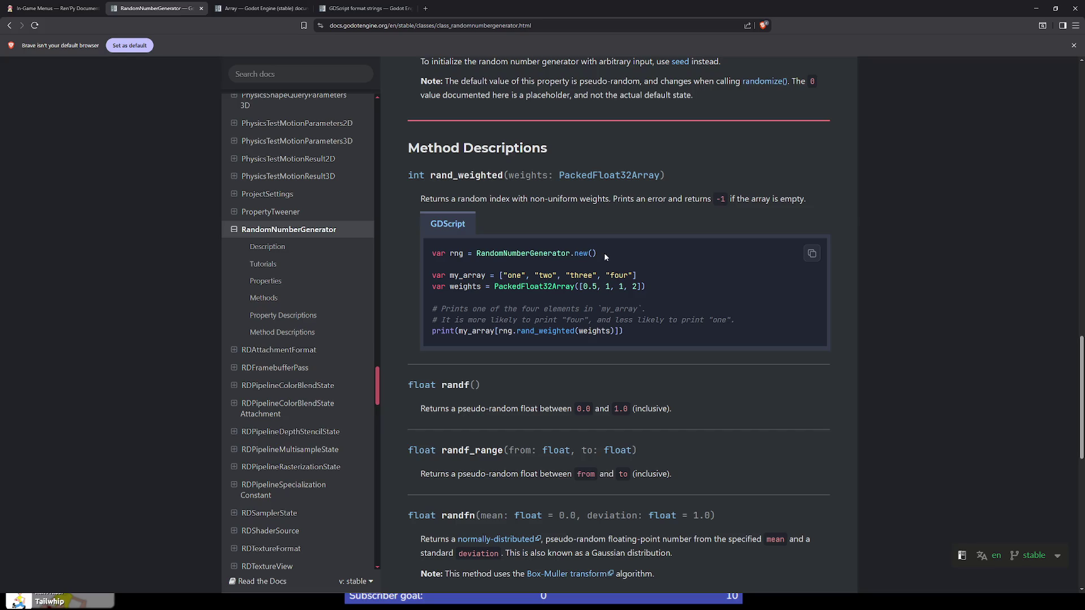
Copy the docs example line var rng = RandomNumberGenerator.new() and return to the editor
double_click(538, 255)
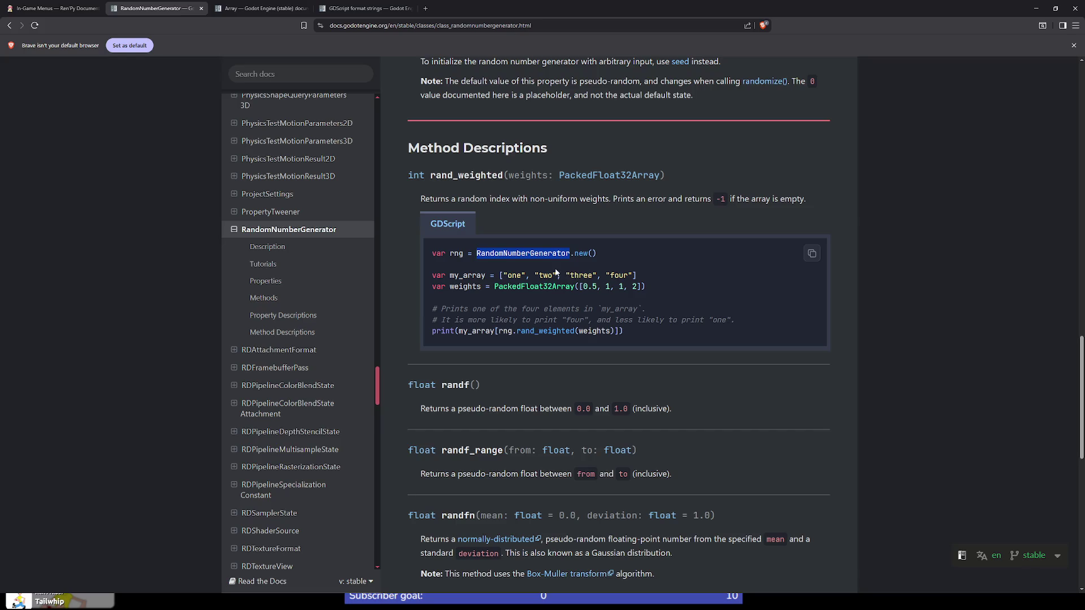
click(558, 273)
drag(606, 256, 432, 253)
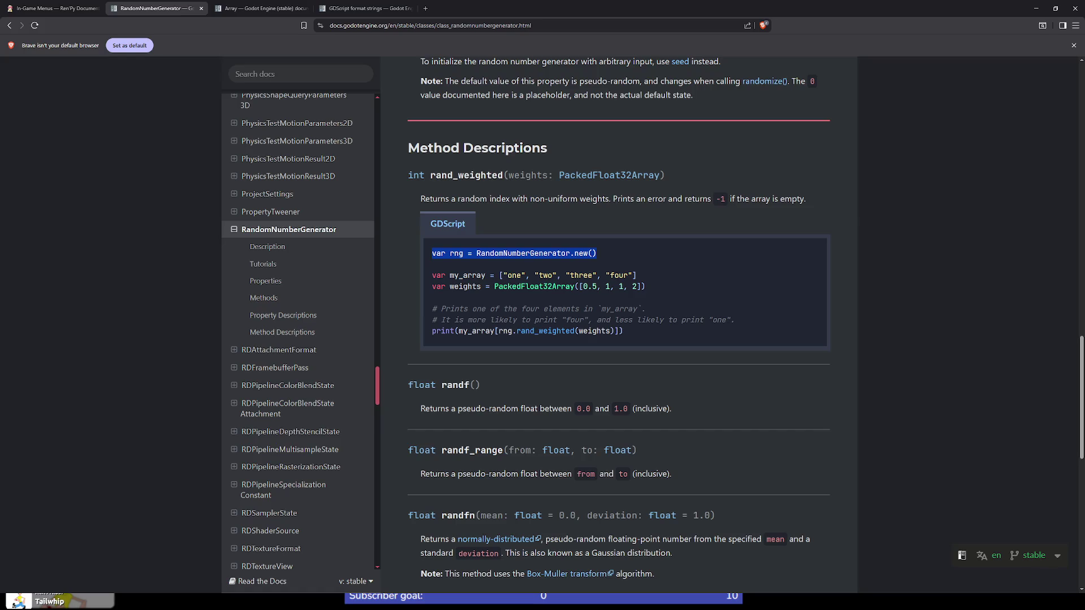
key(alt+Tab)
scroll(536, 264, up, 15)
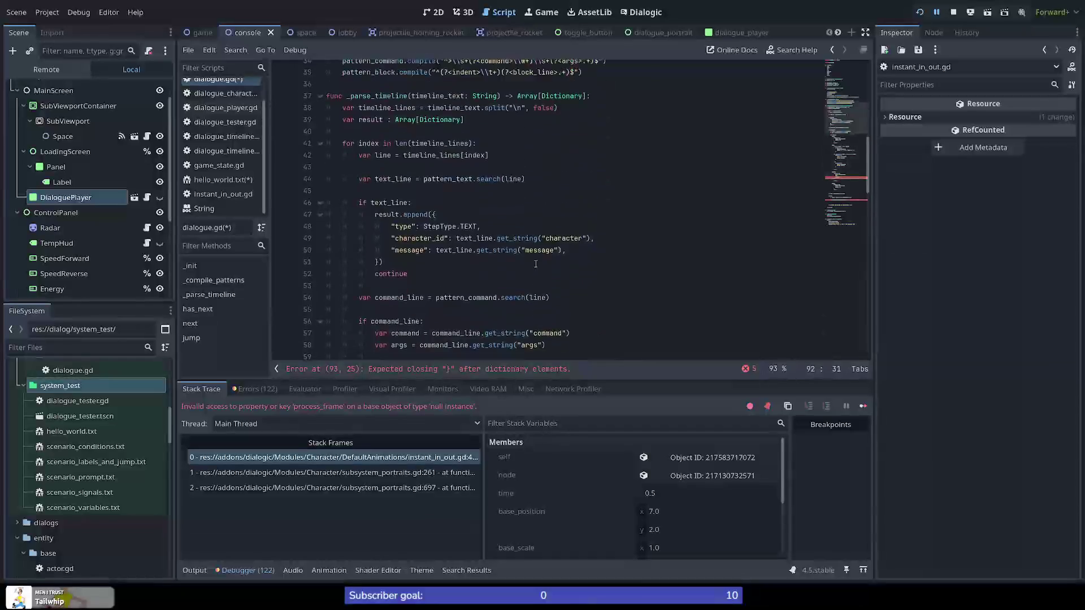
Paste var rng = RandomNumberGenerator.new() on a new line after the pattern_block declaration
scroll(526, 254, down, 2)
click(503, 234)
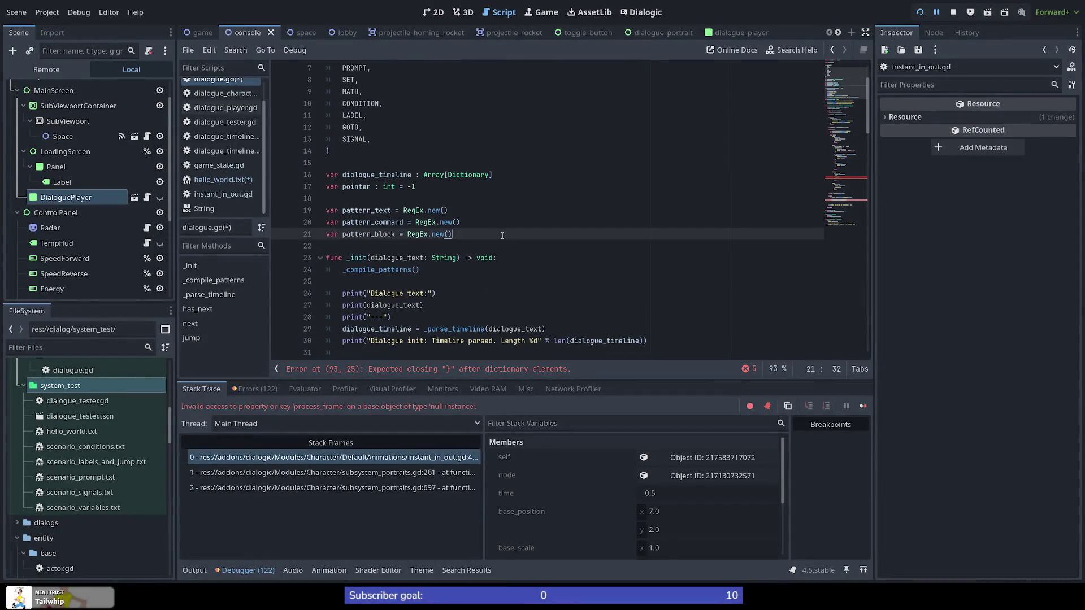
key(Return)
key(Return)
text(var rng = RandomNumberGenerator.new())
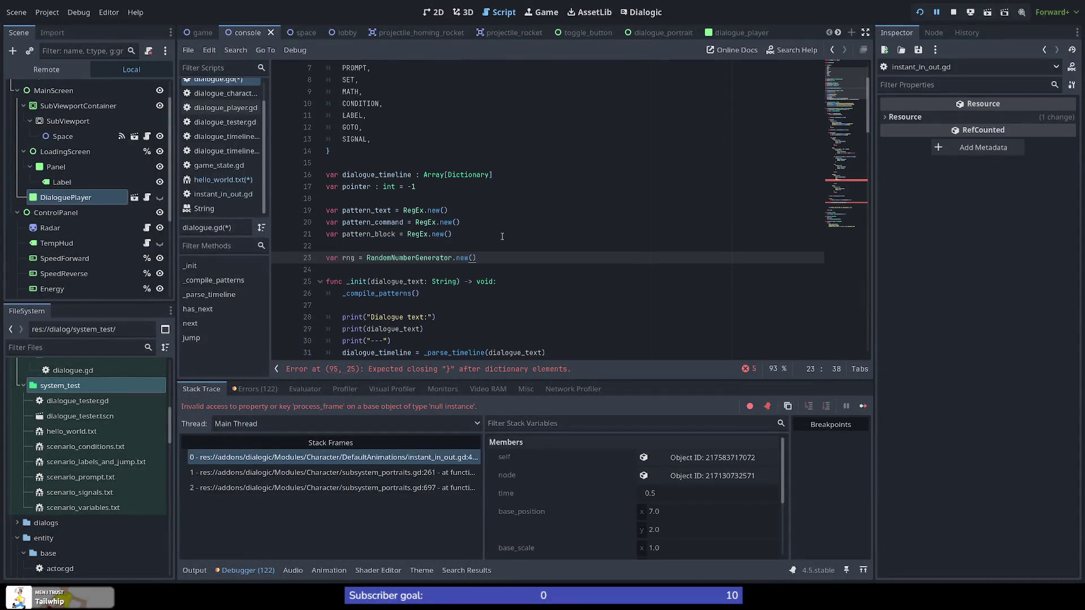
click(841, 203)
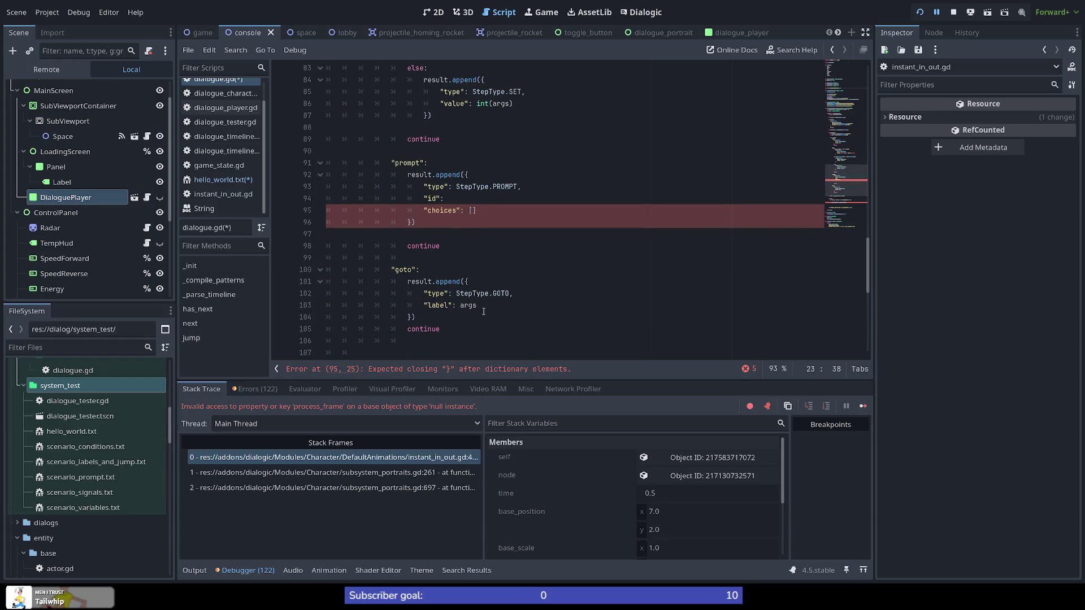
Set the prompt step's "id" value to "%X" % rng.randi(), followed by a comma
scroll(449, 216, up, 1)
click(475, 233)
text(rng.)
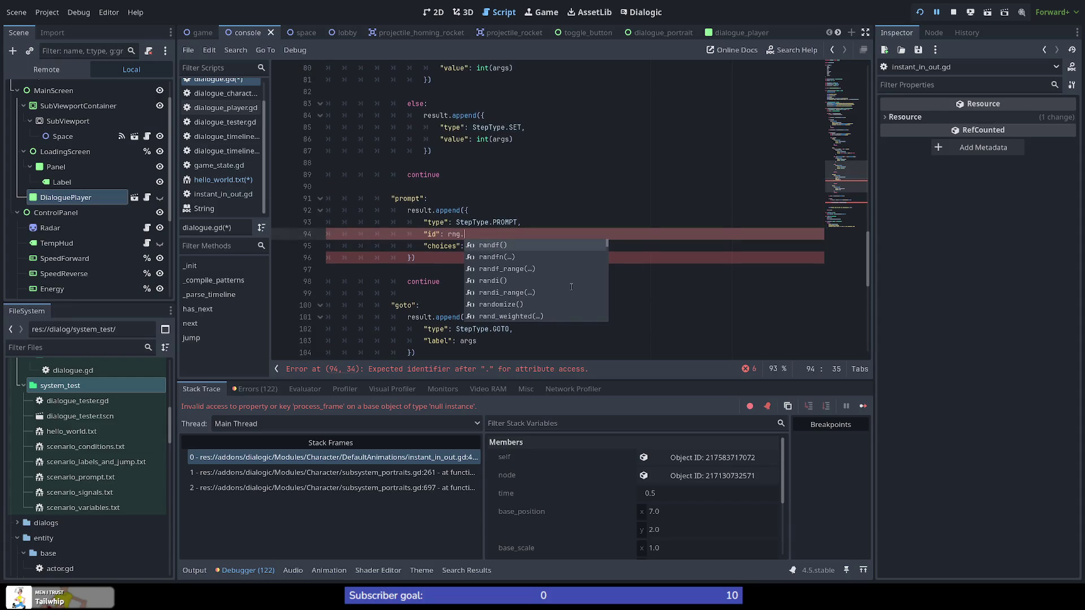
key(BackSpace)
key(BackSpace)
key(BackSpace)
key(BackSpace)
text("%X" % )
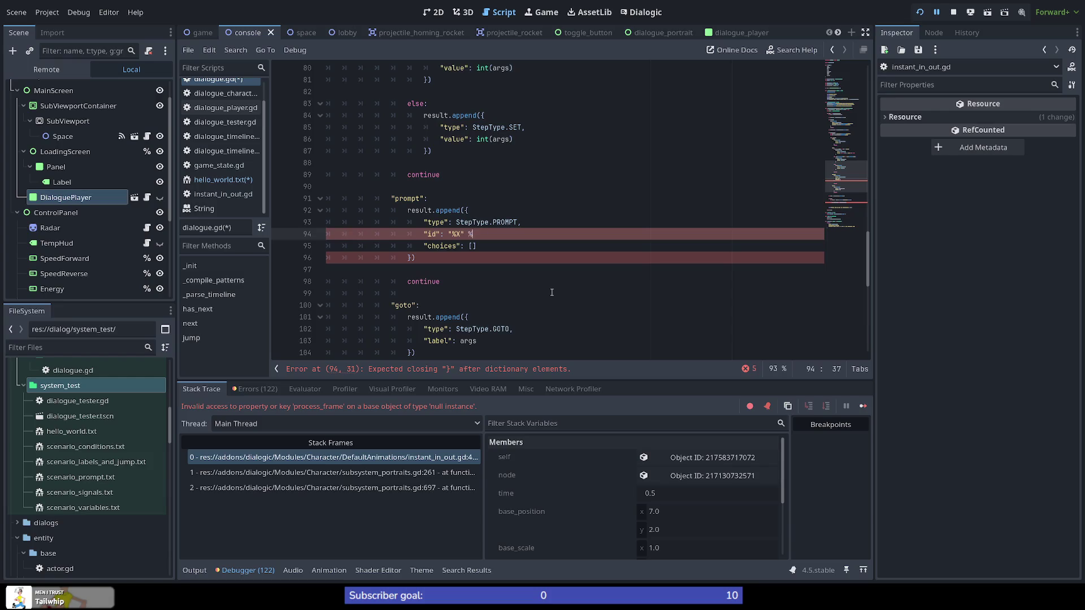
text(rng)
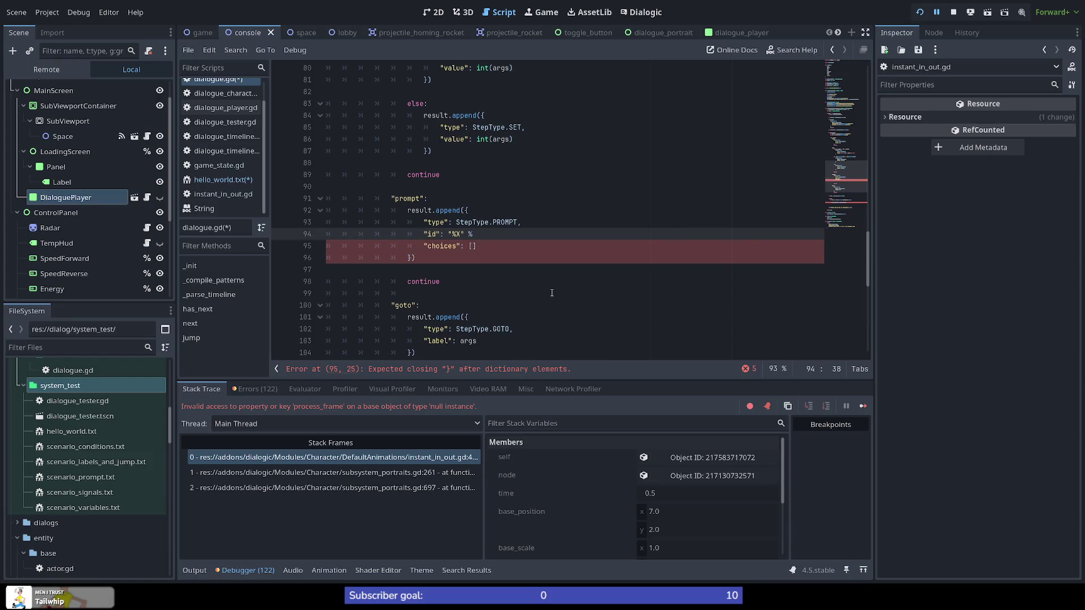
text(.)
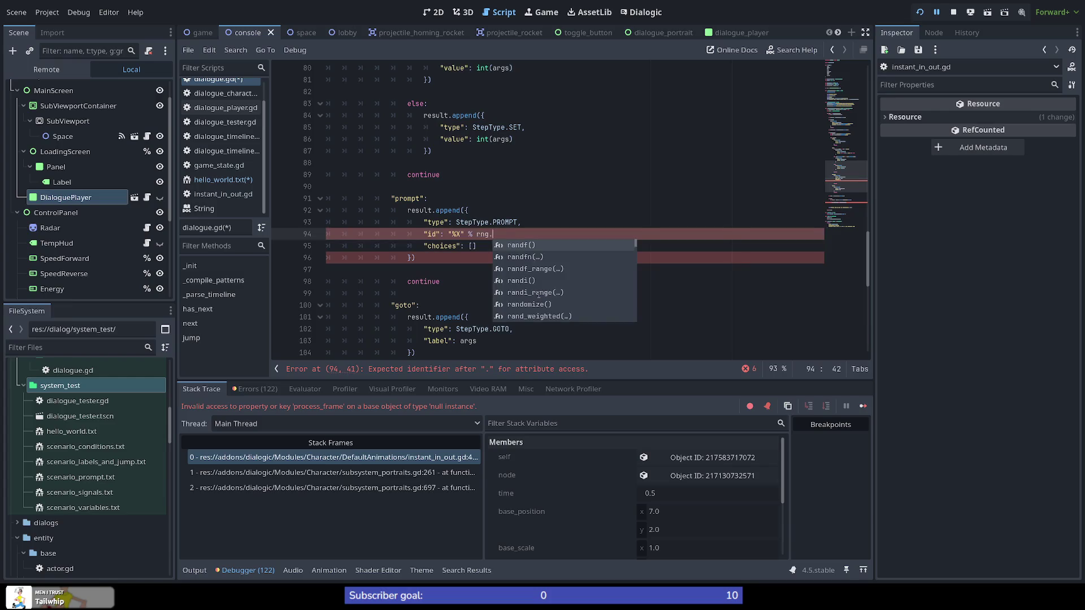
key(Down)
key(Down)
key(Down)
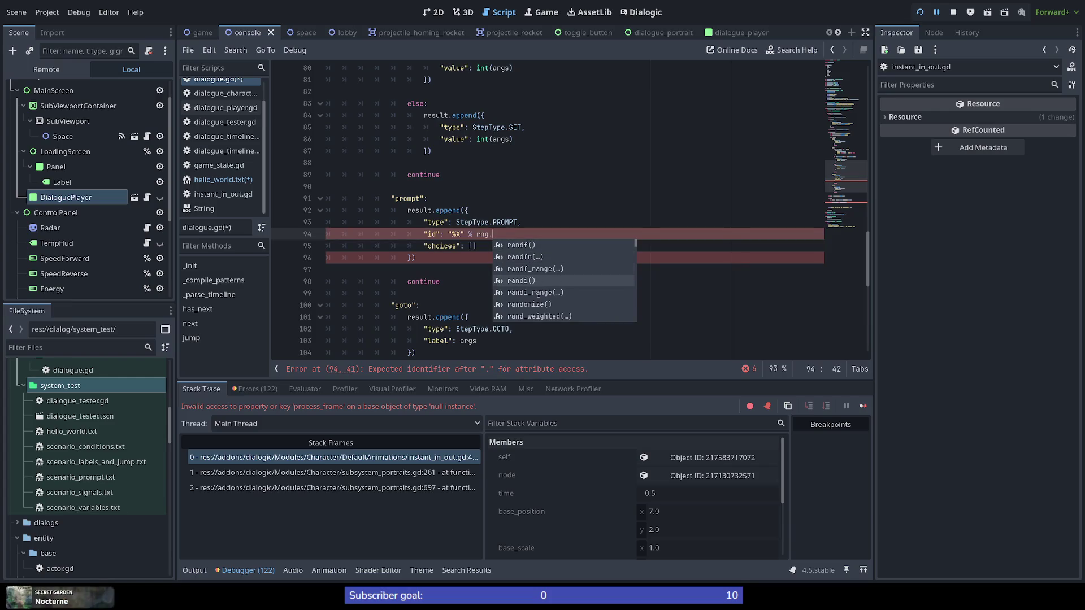
key(Return)
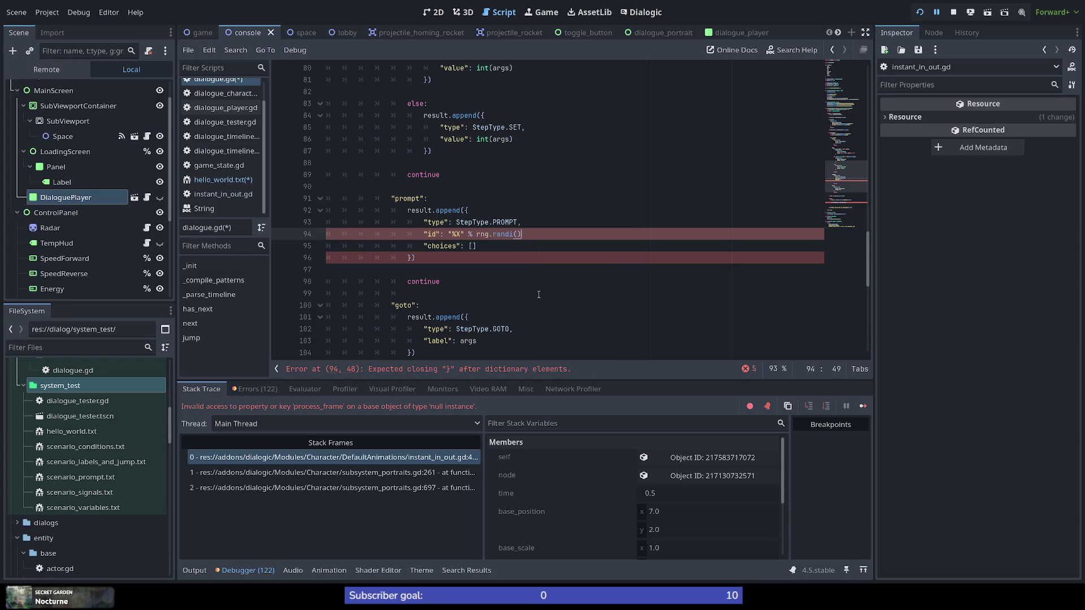
text(,)
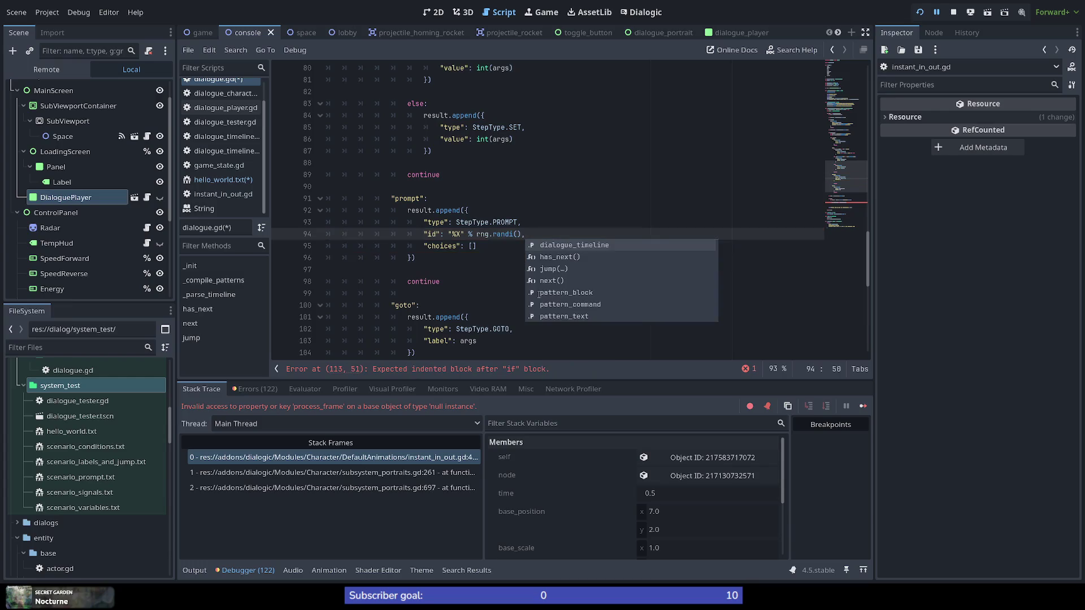
key(Escape)
key(Down)
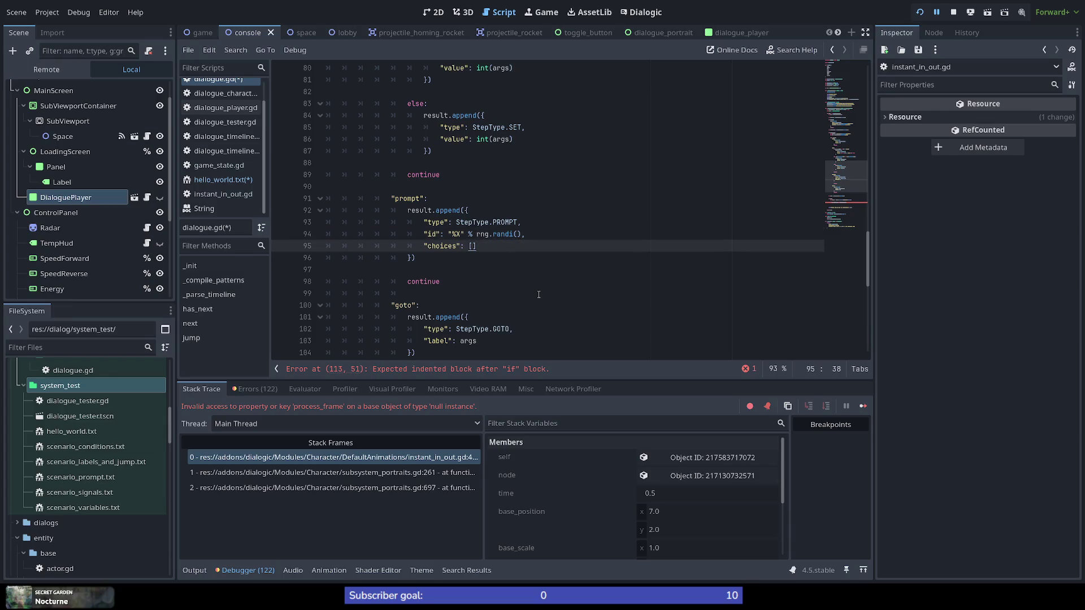
scroll(497, 277, down, 5)
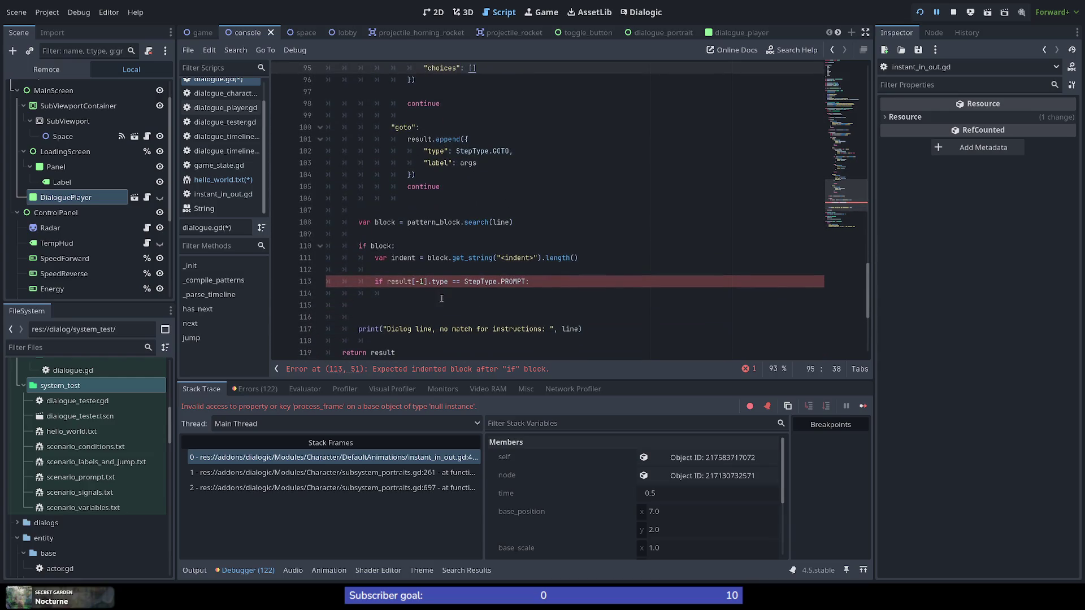
scroll(376, 291, up, 1)
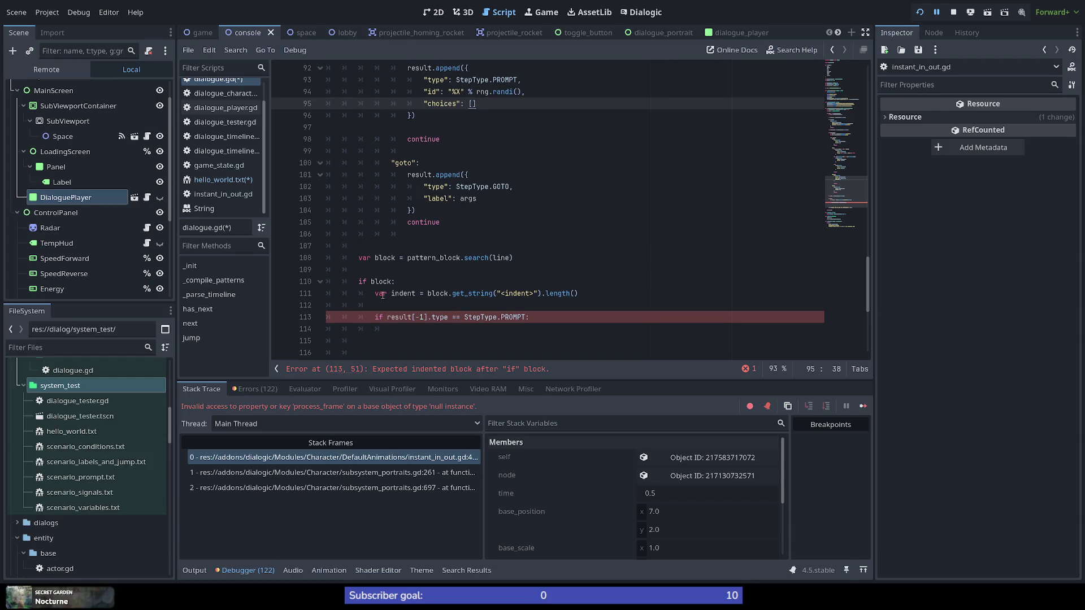
click(387, 317)
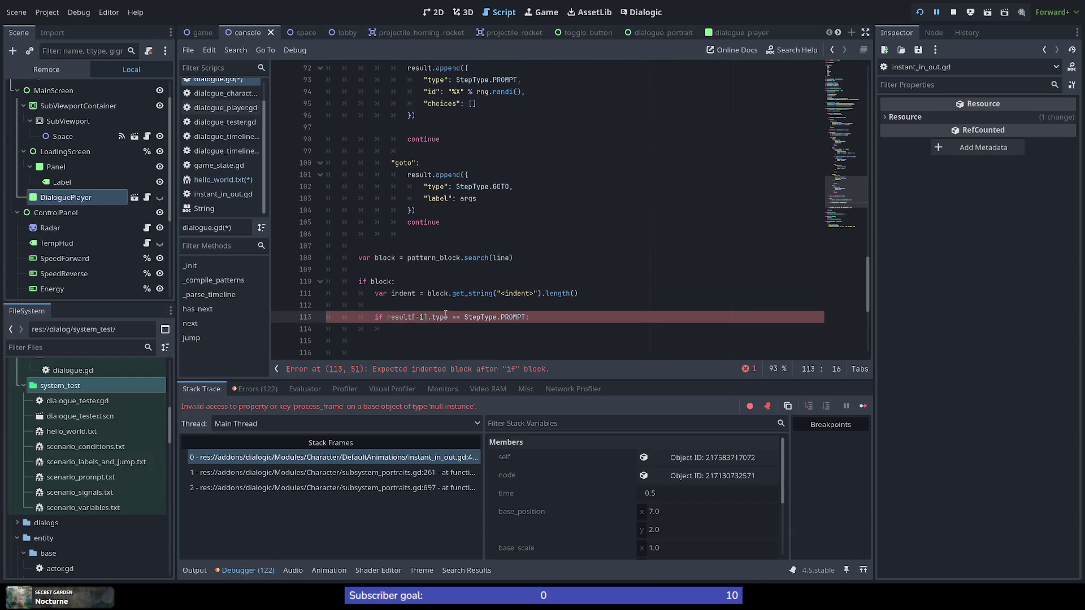
double_click(482, 317)
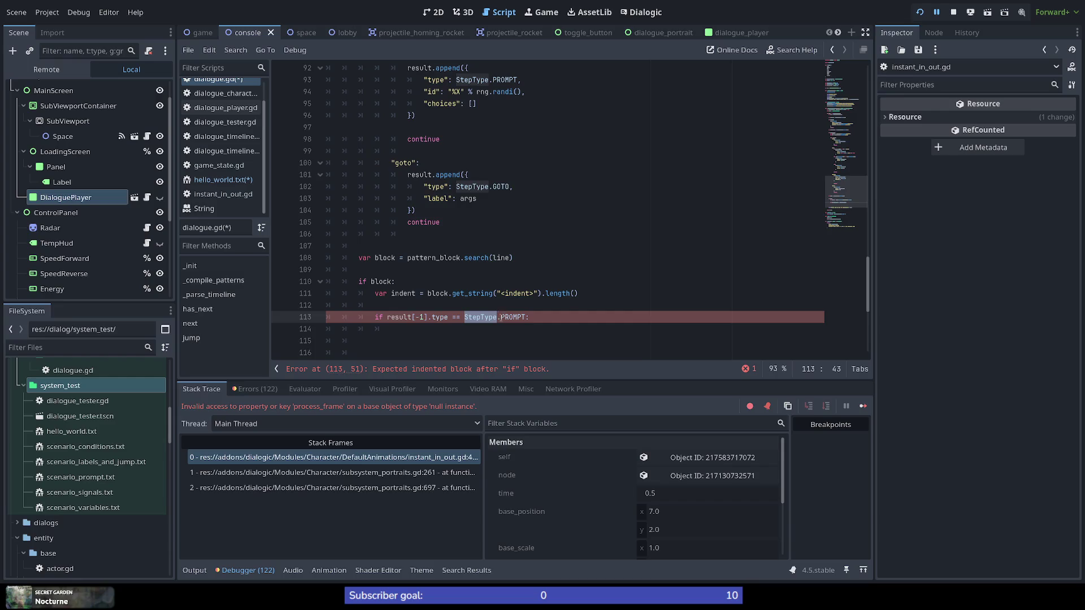
double_click(514, 317)
click(536, 319)
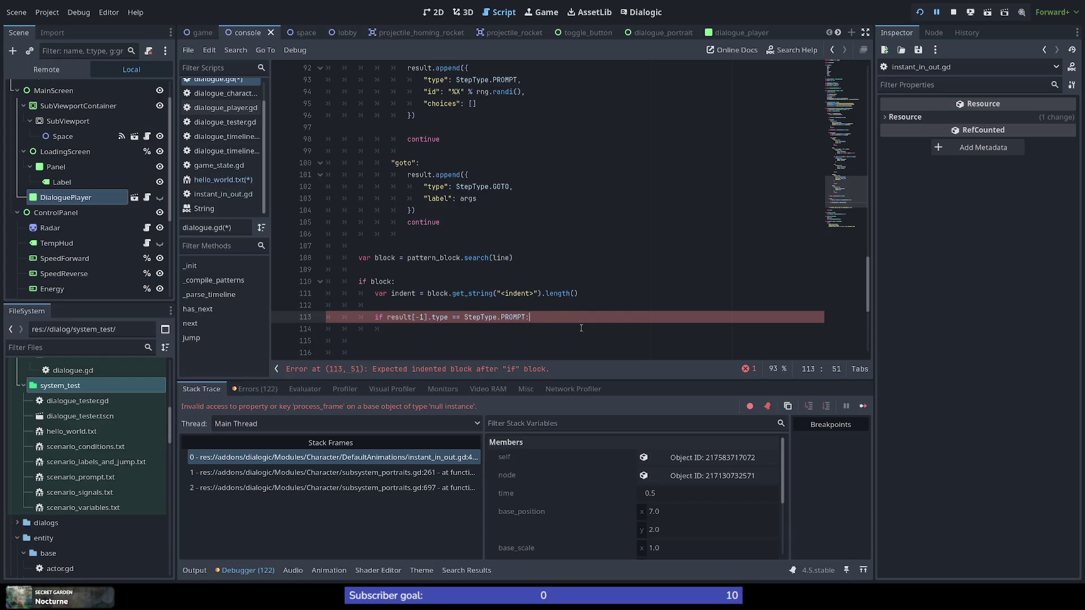
double_click(404, 294)
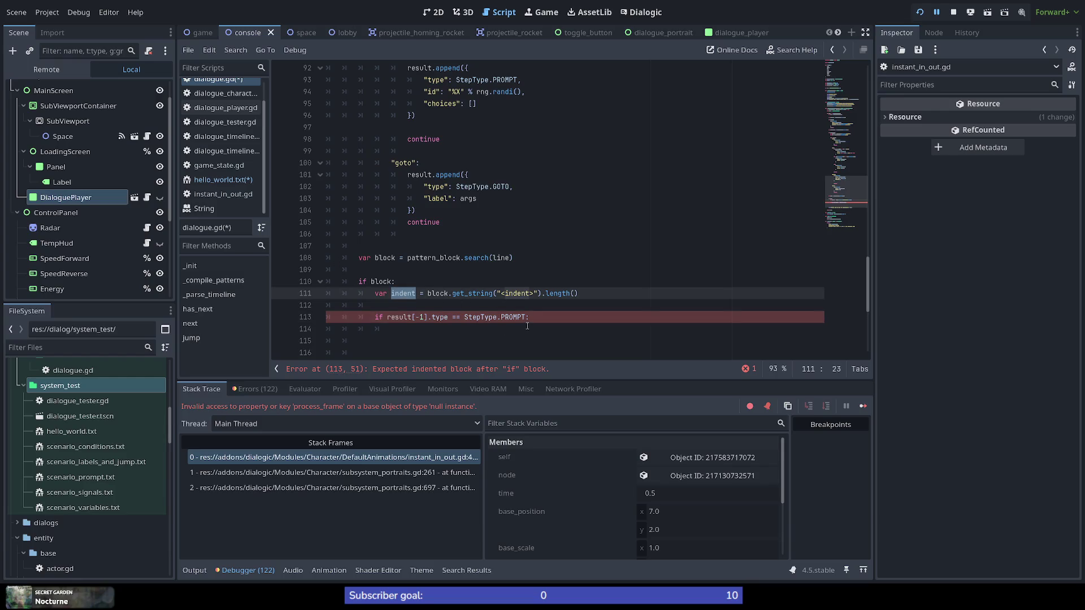
click(555, 318)
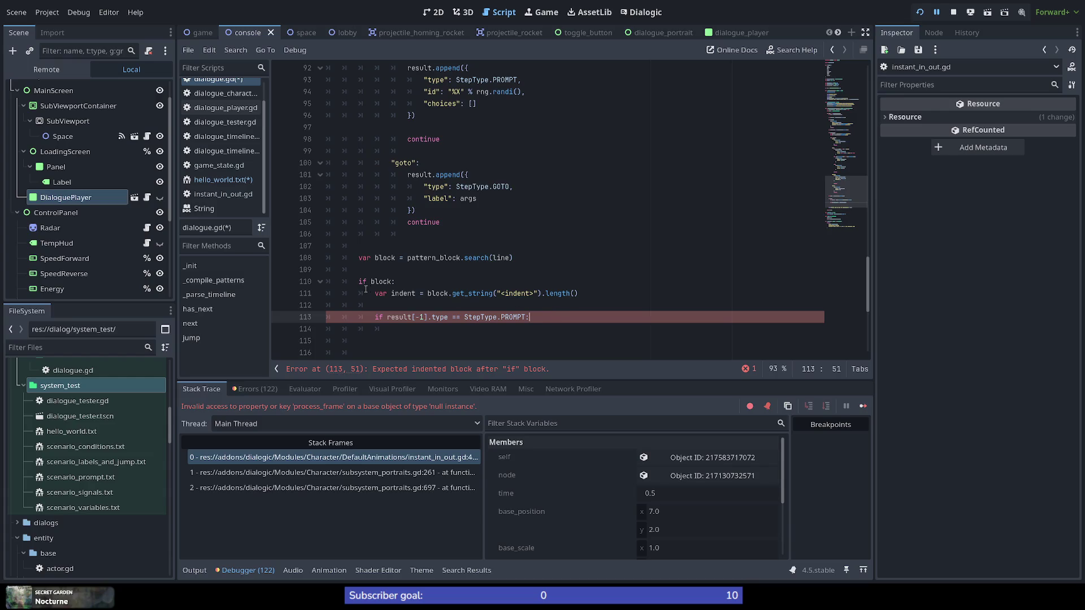
double_click(403, 293)
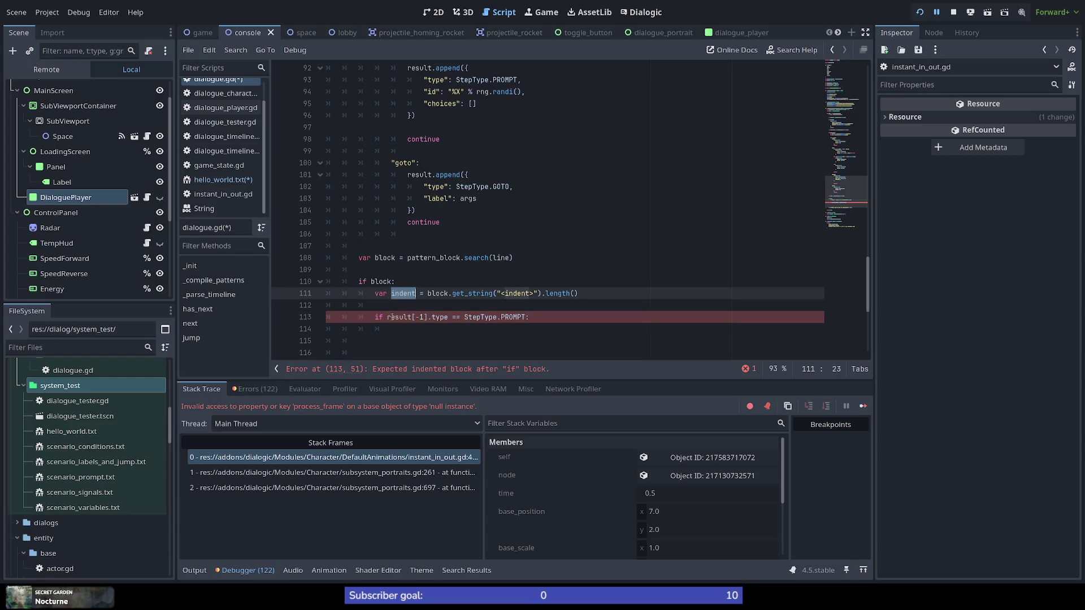
mouse_move(392, 319)
double_click(374, 282)
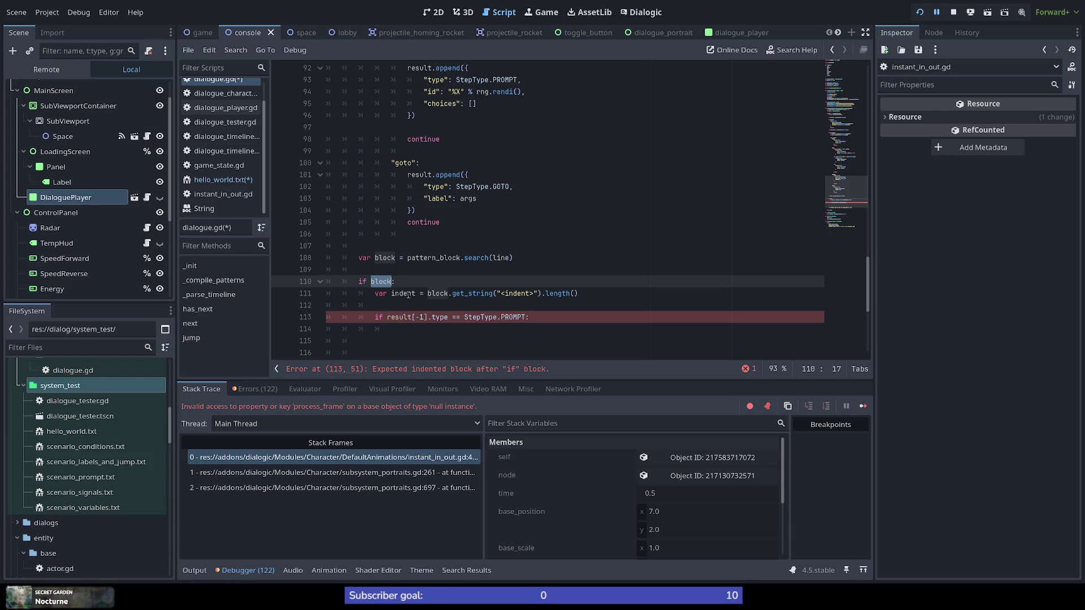
double_click(404, 317)
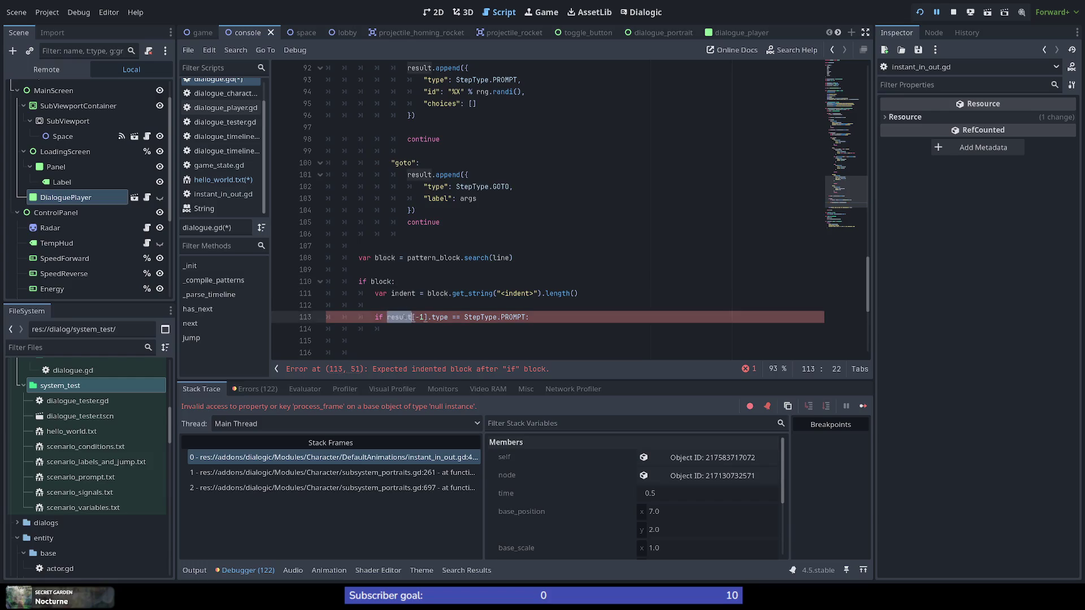
click(395, 319)
Move the PROMPT test from line 113 onto line 110 as 'block and result[-1].type == StepType.PROMPT'
drag(386, 318, 528, 318)
key(BackSpace)
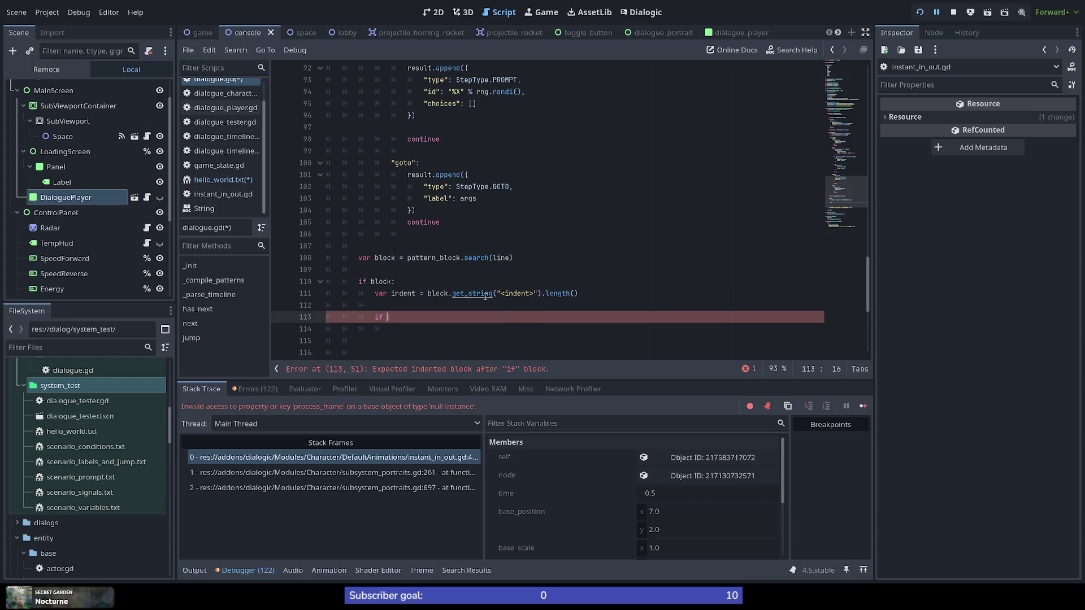
click(392, 282)
text(and result[-1].type == StepType.PROMPT)
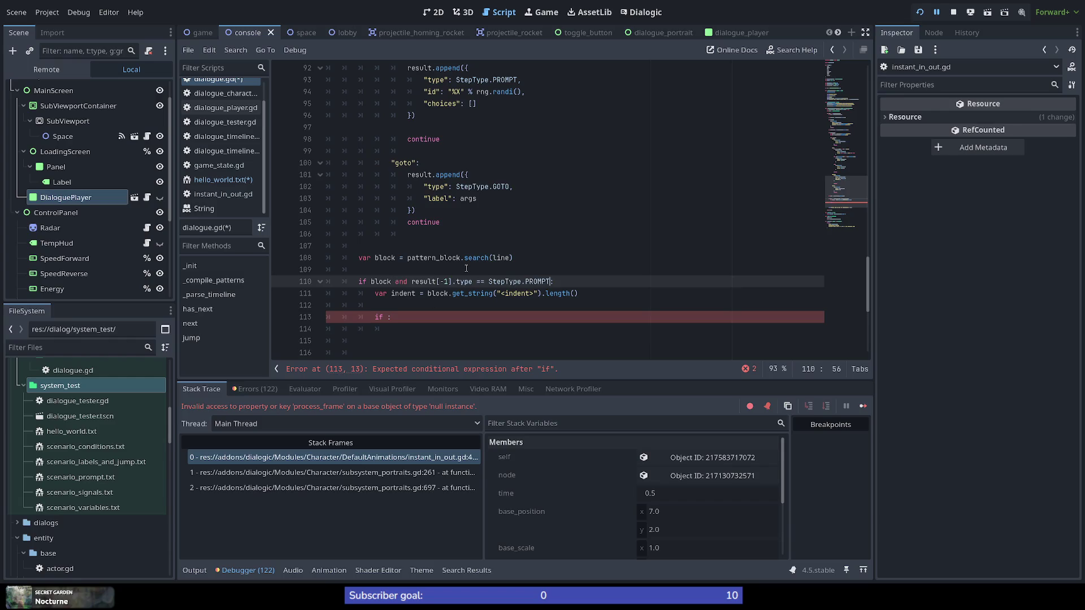
Replace the leftover empty if on line 113 with if indent == 1: and open a line below
key(Down)
key(Down)
key(Down)
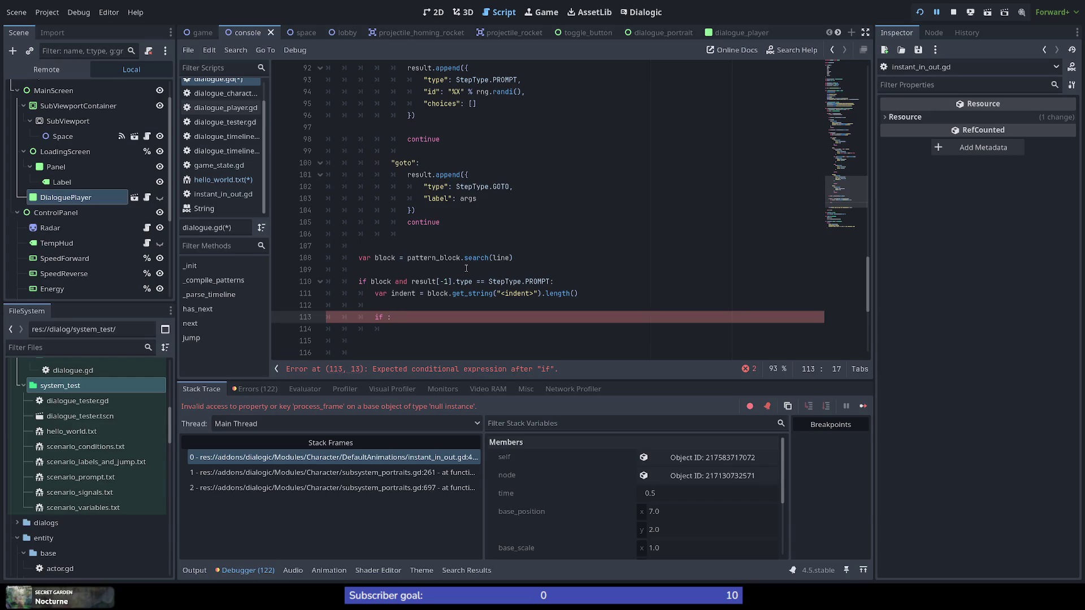
key(shift+Home)
key(BackSpace)
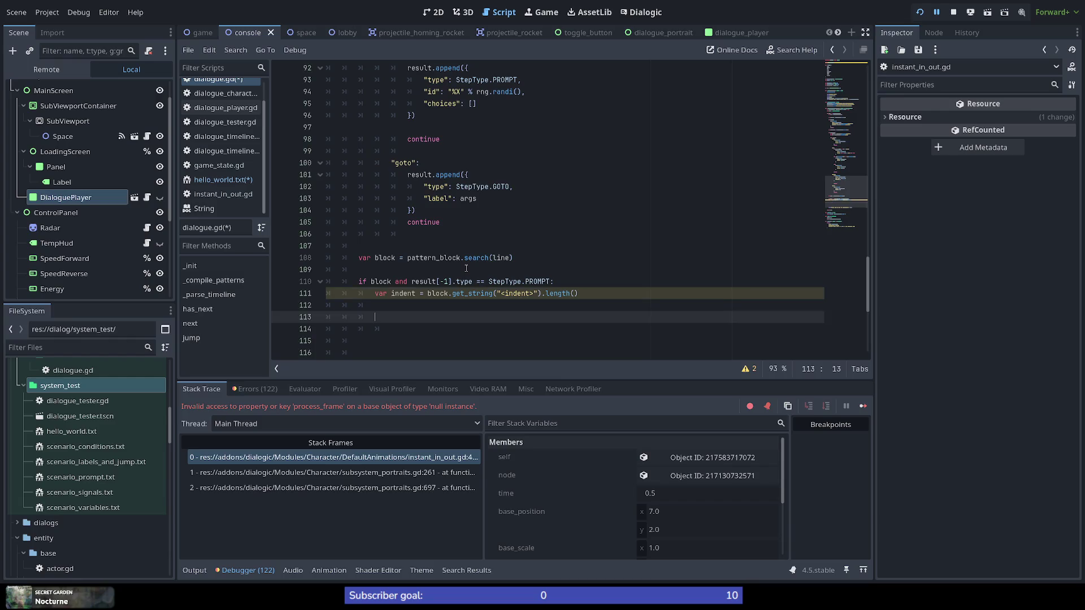
text(if inden)
text(t )
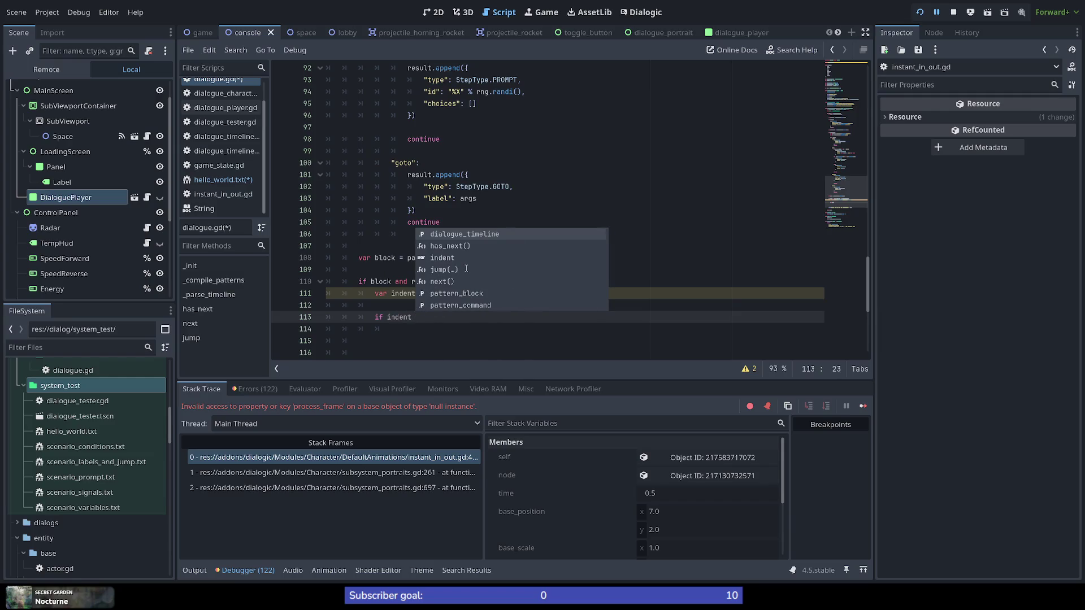
text(== )
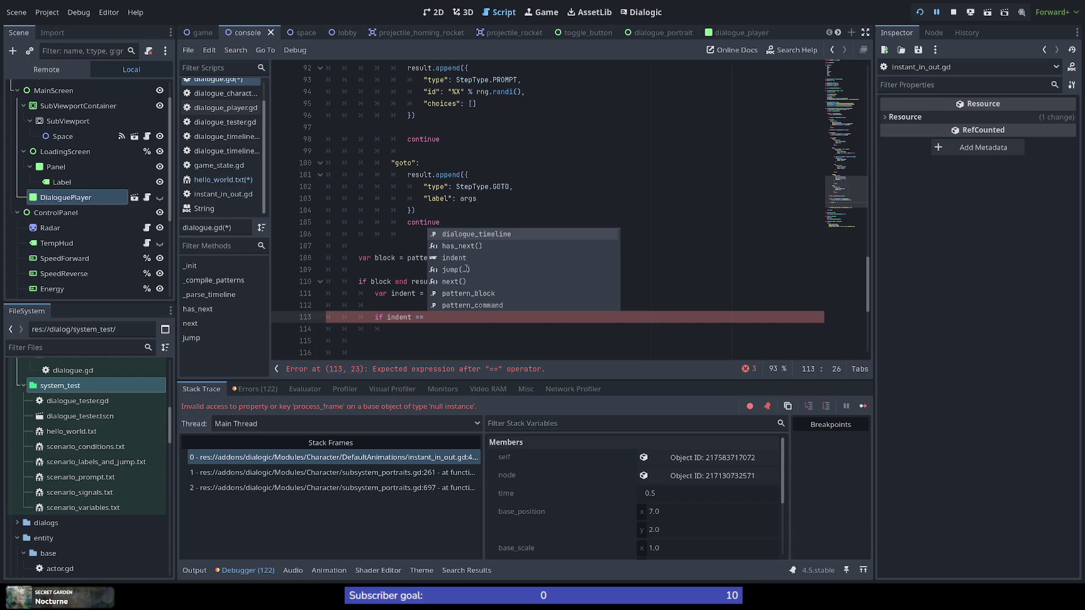
text(1:)
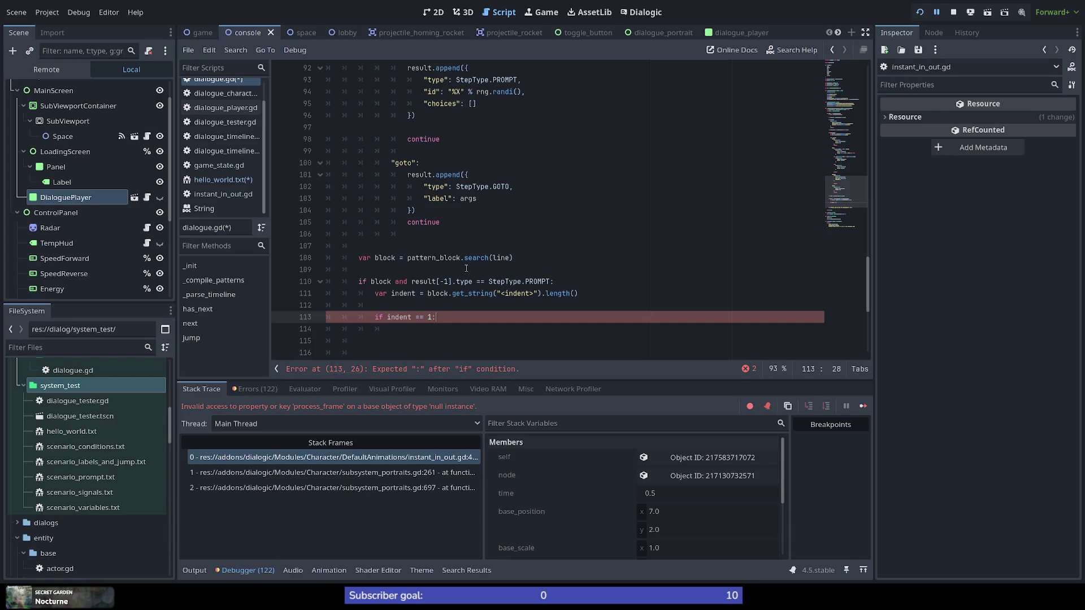
key(Return)
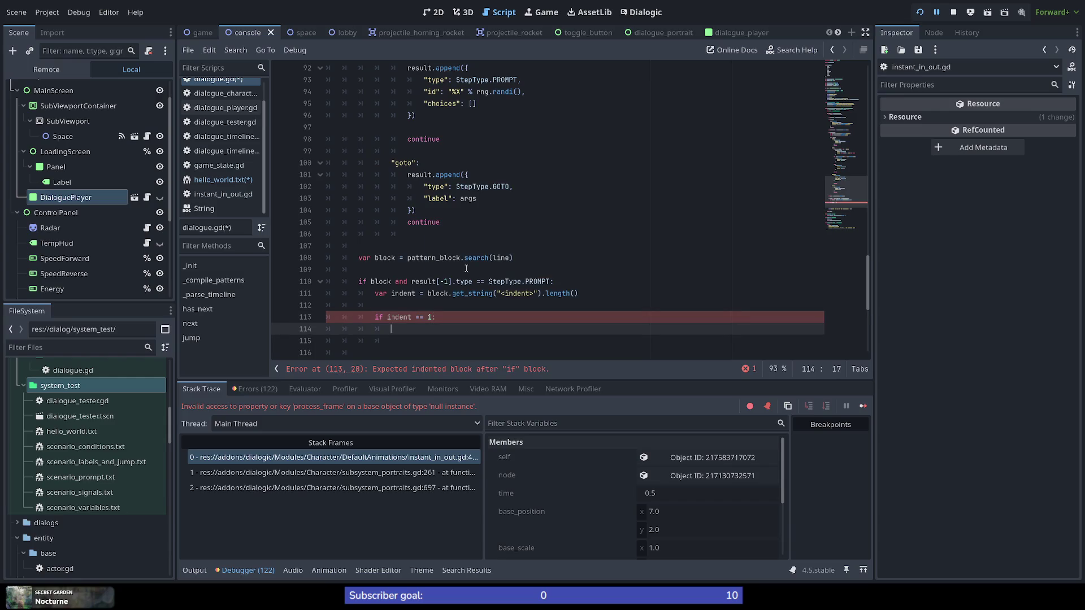
key(Return)
key(Up)
On line 114, write result[-1].choices.append({ and open the empty dictionary body
scroll(445, 284, down, 2)
scroll(401, 309, up, 2)
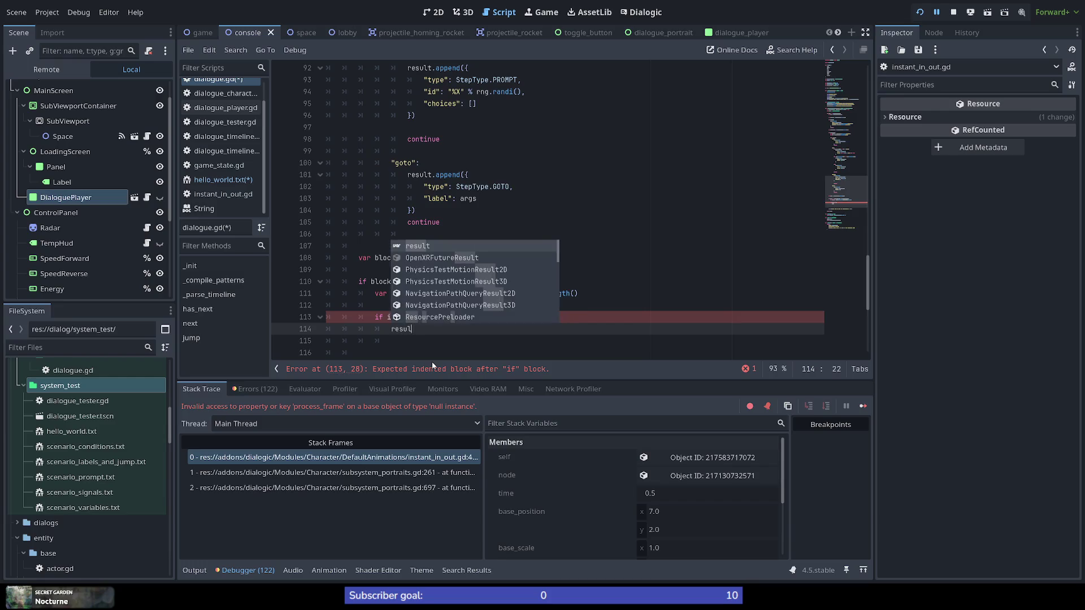
key(BackSpace)
text(esu)
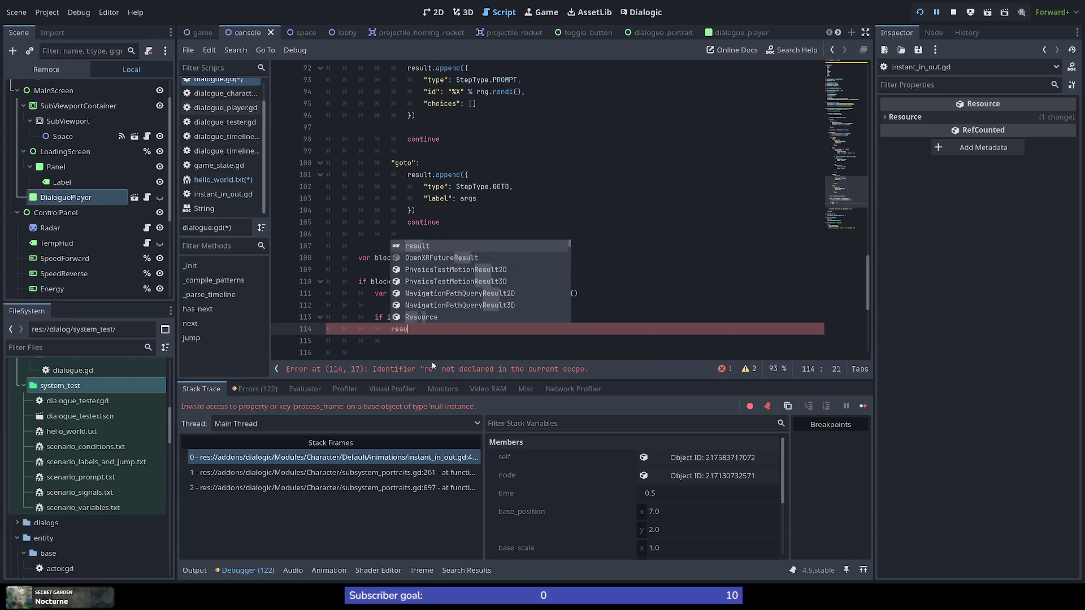
text(lt[-1)
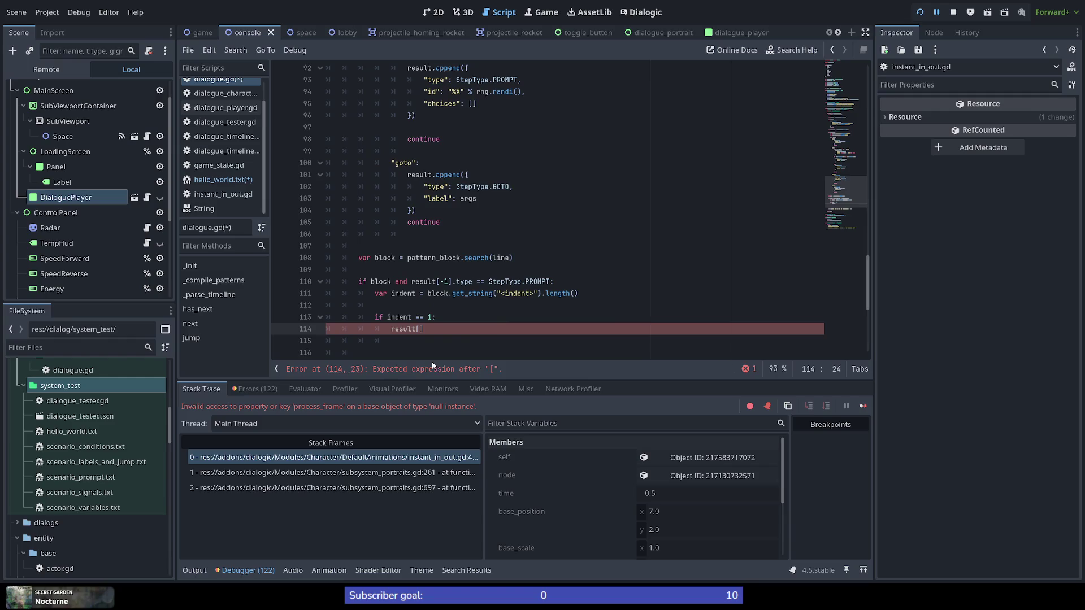
text(])
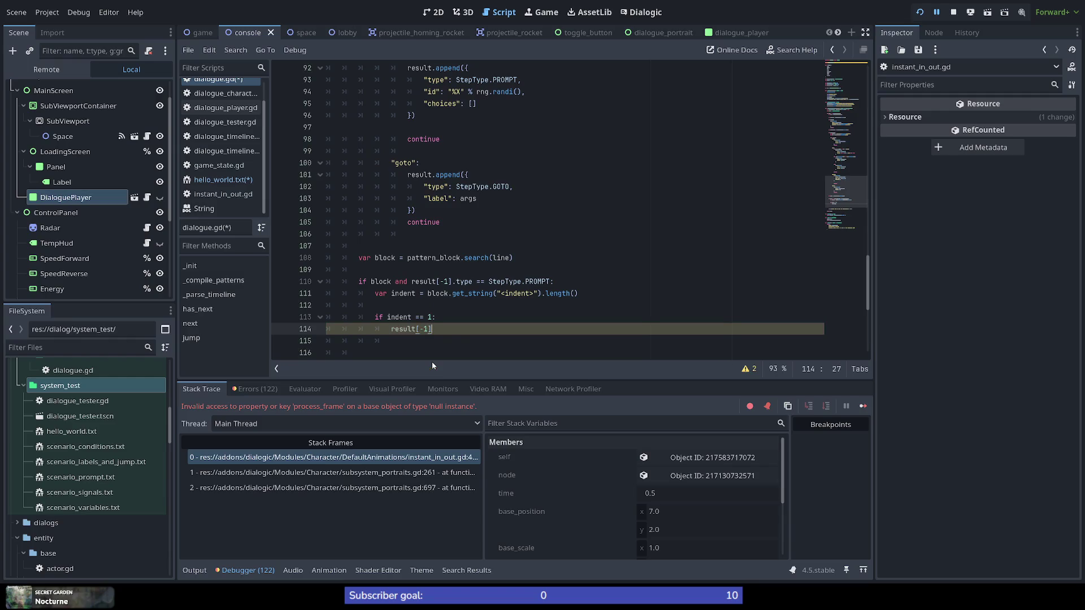
text(.choices.)
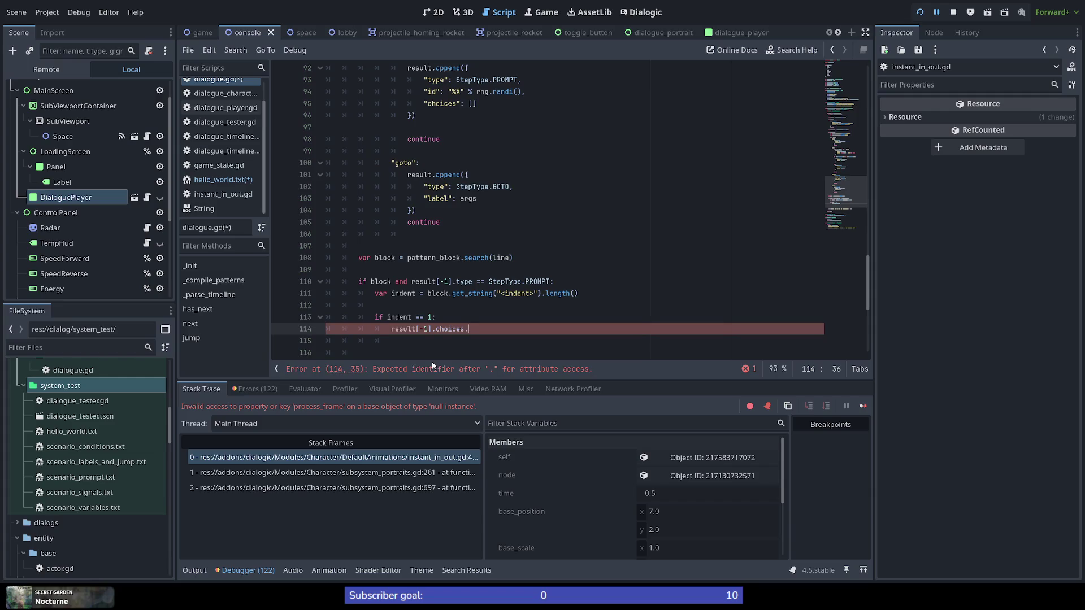
text(append()
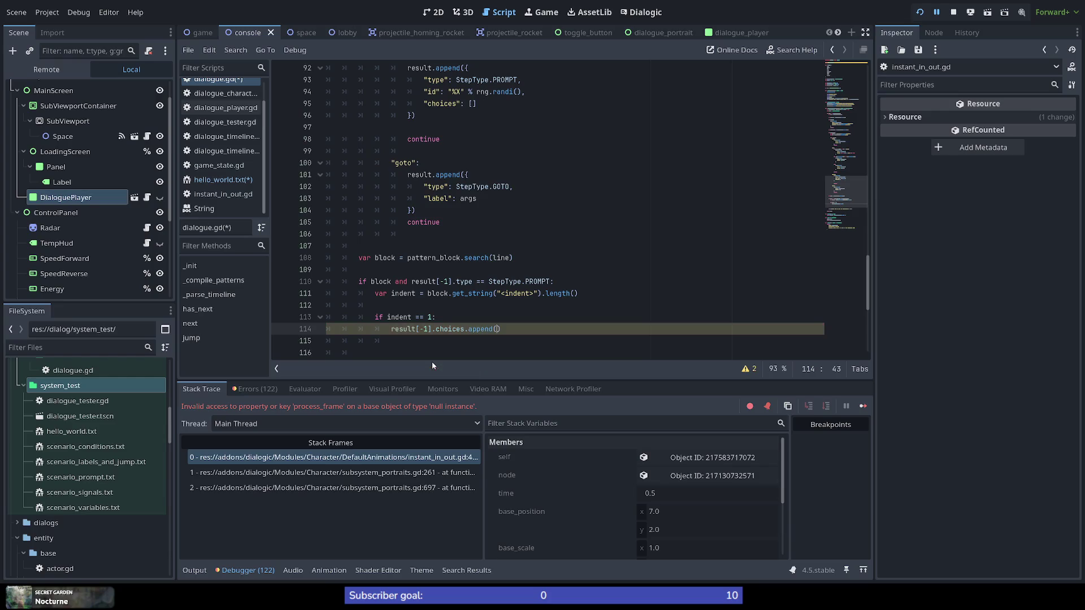
text({)
key(Return)
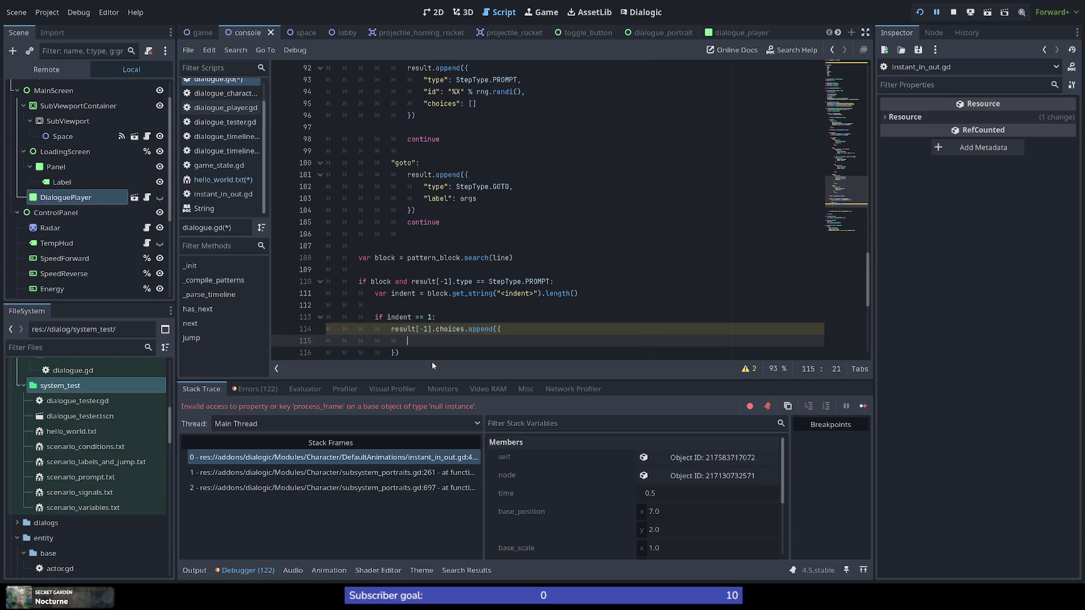
scroll(419, 270, down, 2)
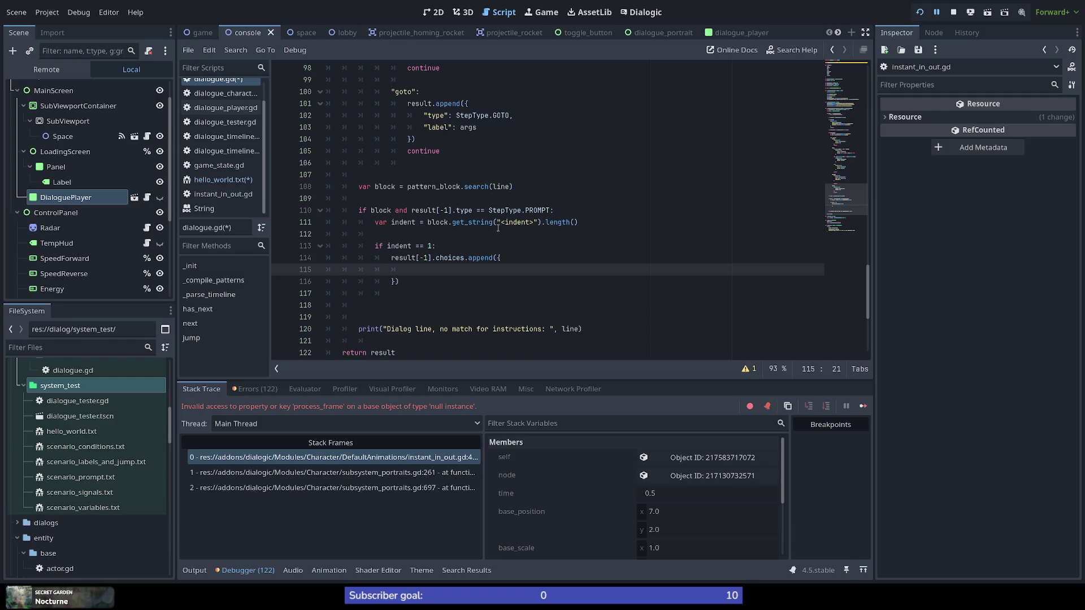
scroll(500, 272, up, 12)
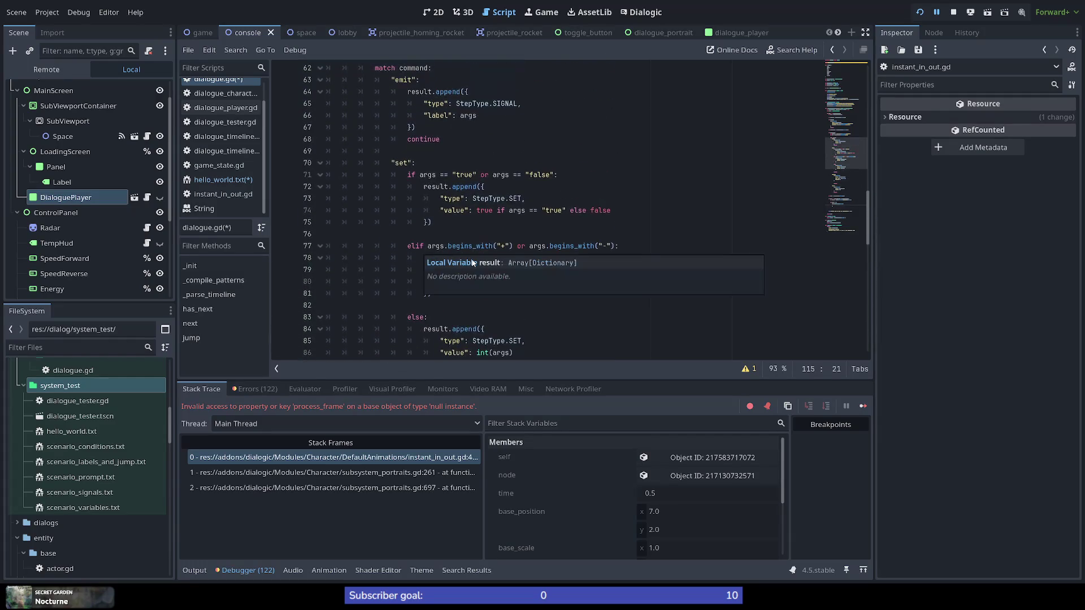
scroll(444, 183, up, 2)
scroll(442, 198, down, 10)
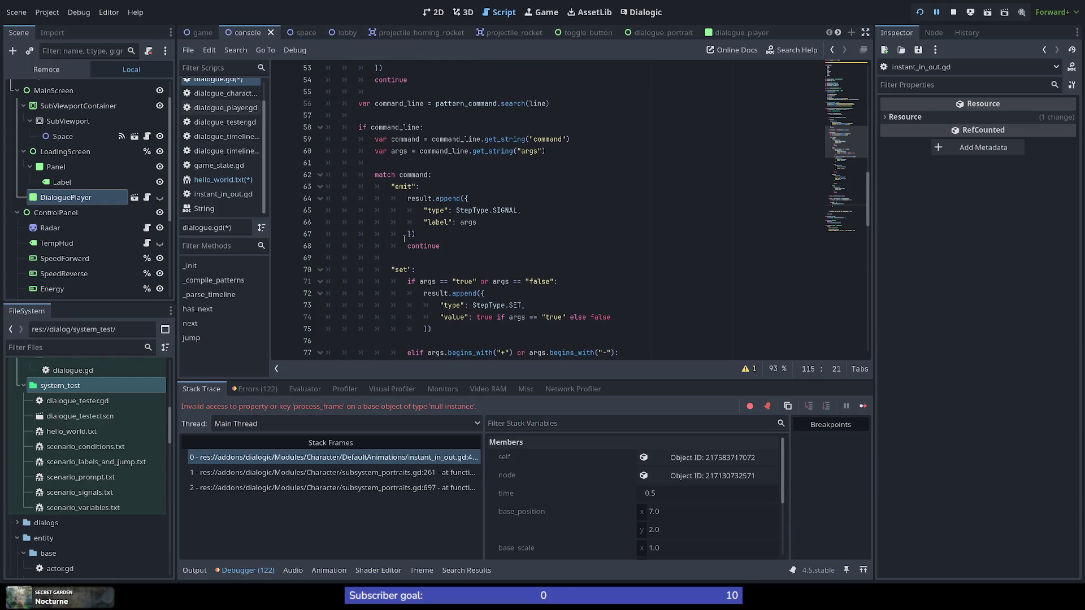
scroll(410, 253, down, 8)
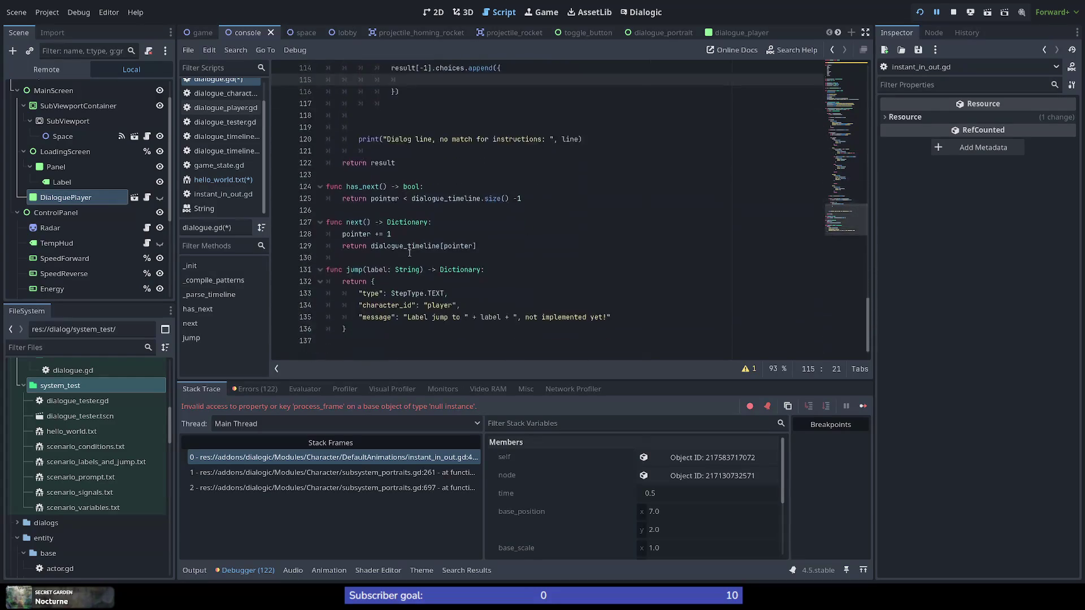
scroll(417, 256, up, 6)
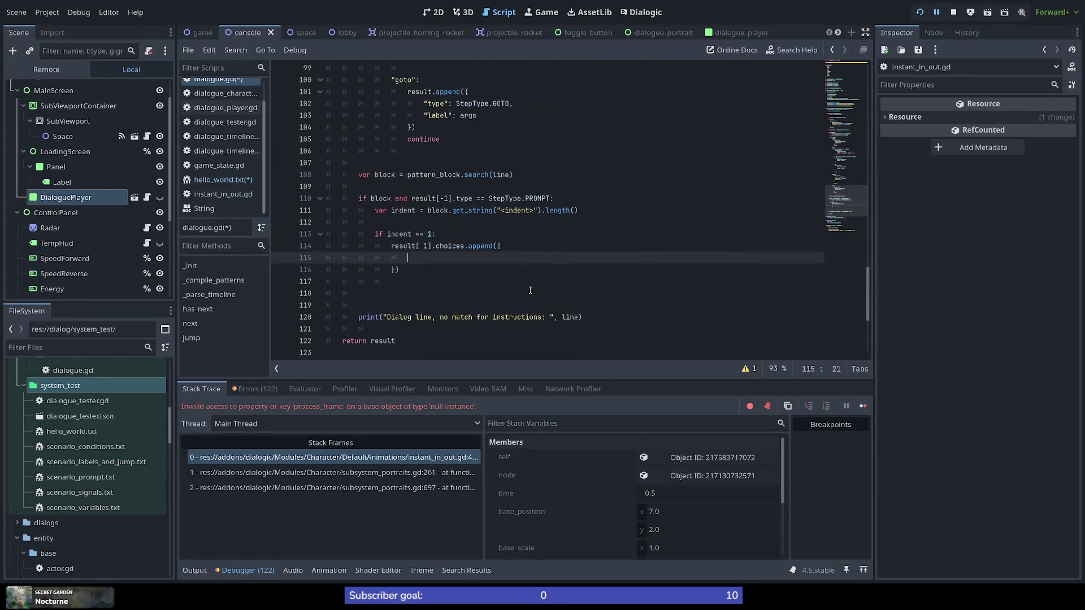
Replace the mistaken type entry on line 115 with "text": block.get_string("
text(type:")
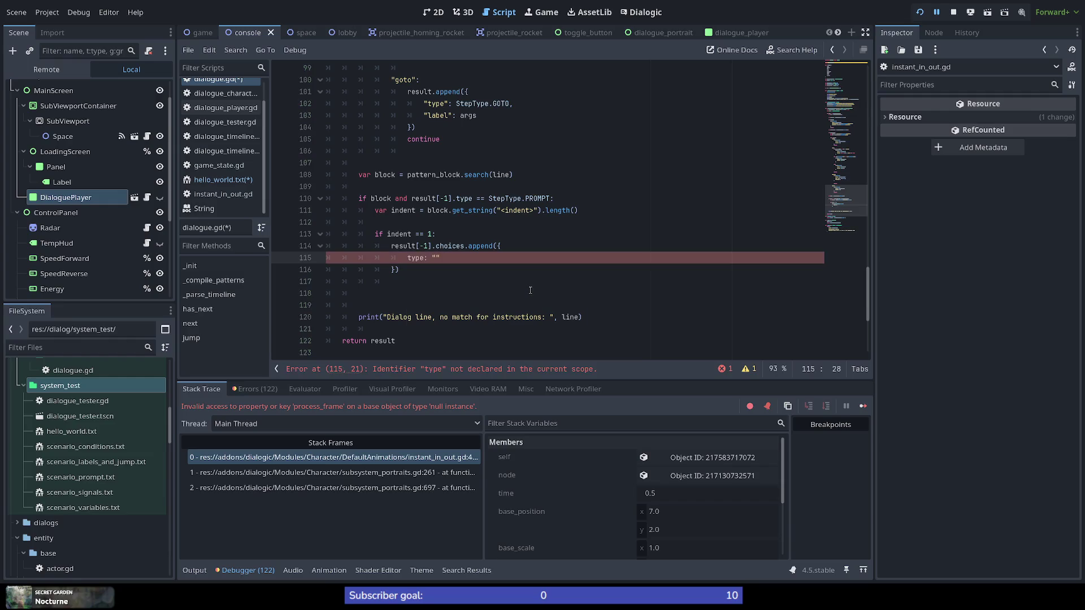
key(shift+Home)
key(BackSpace)
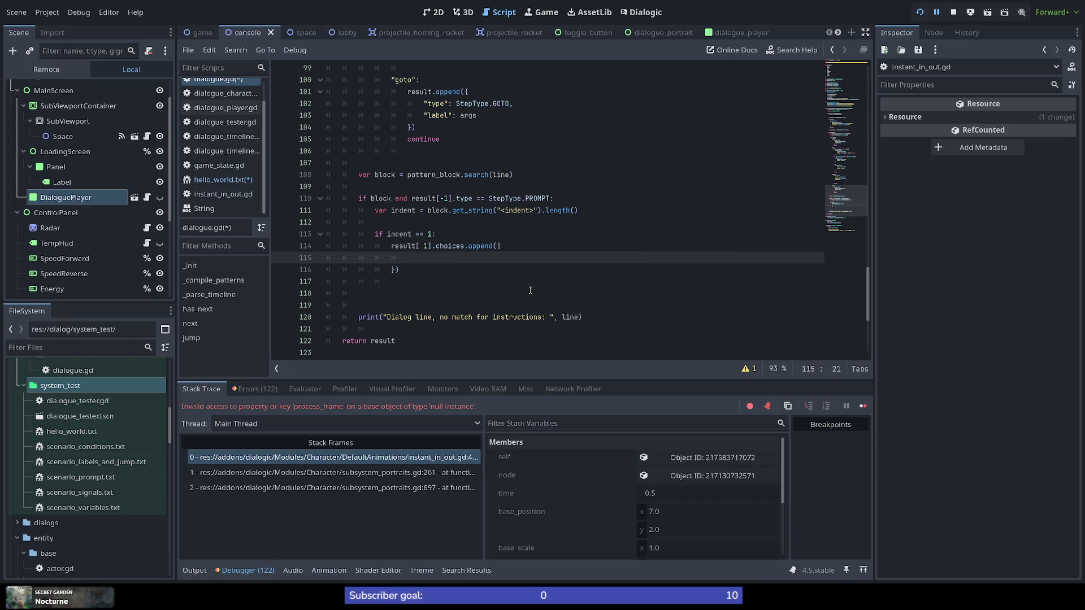
text(")
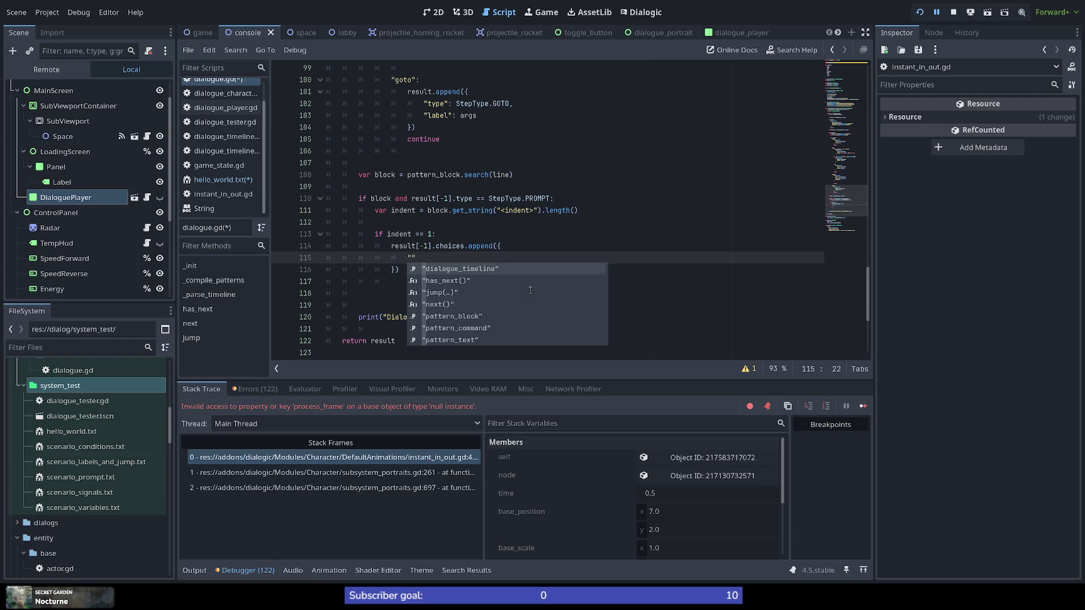
text(text")
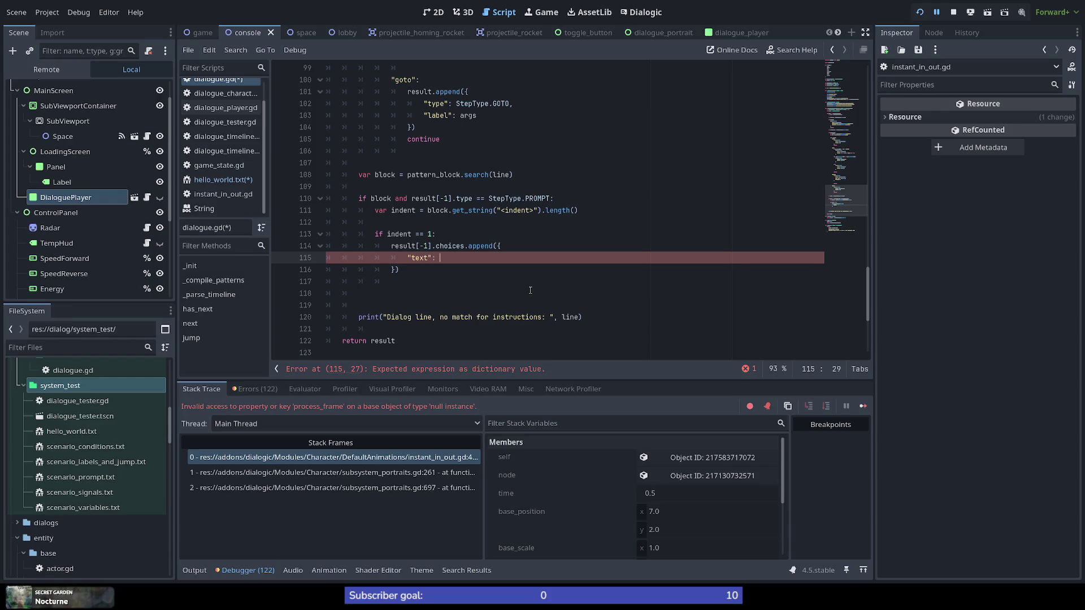
text(block.)
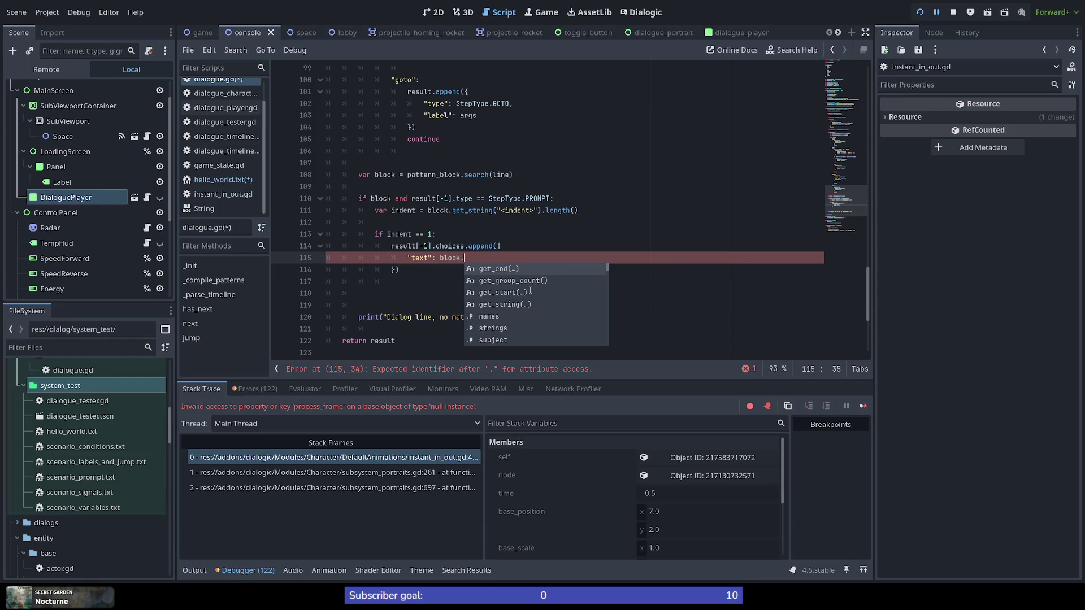
text(get_s)
key(Down)
key(Return)
text(")
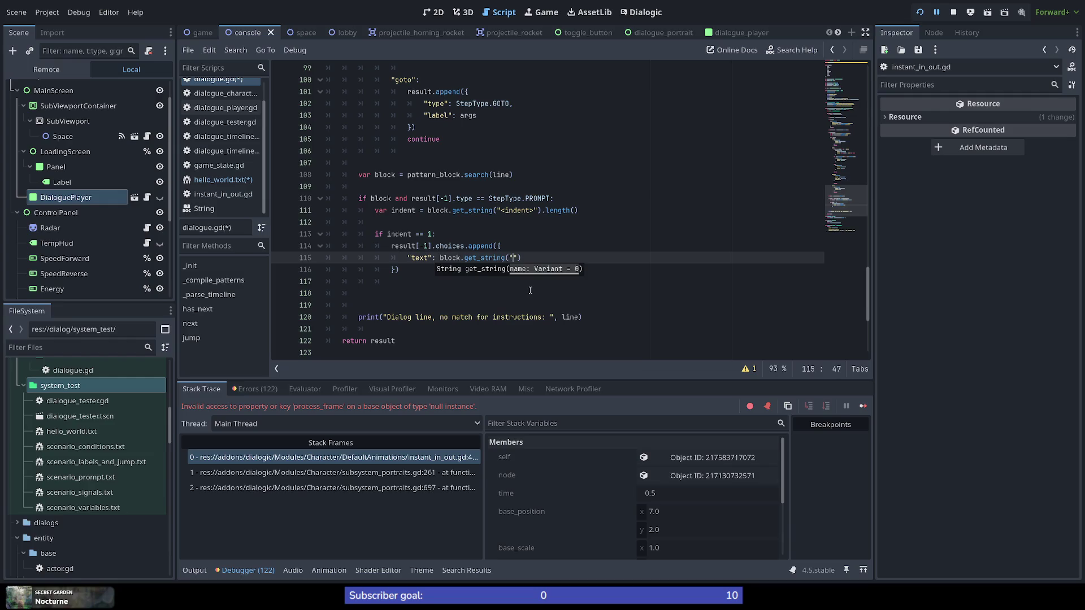
Finish the capture as "block_line"), and start a "goto": key on line 116
click(848, 103)
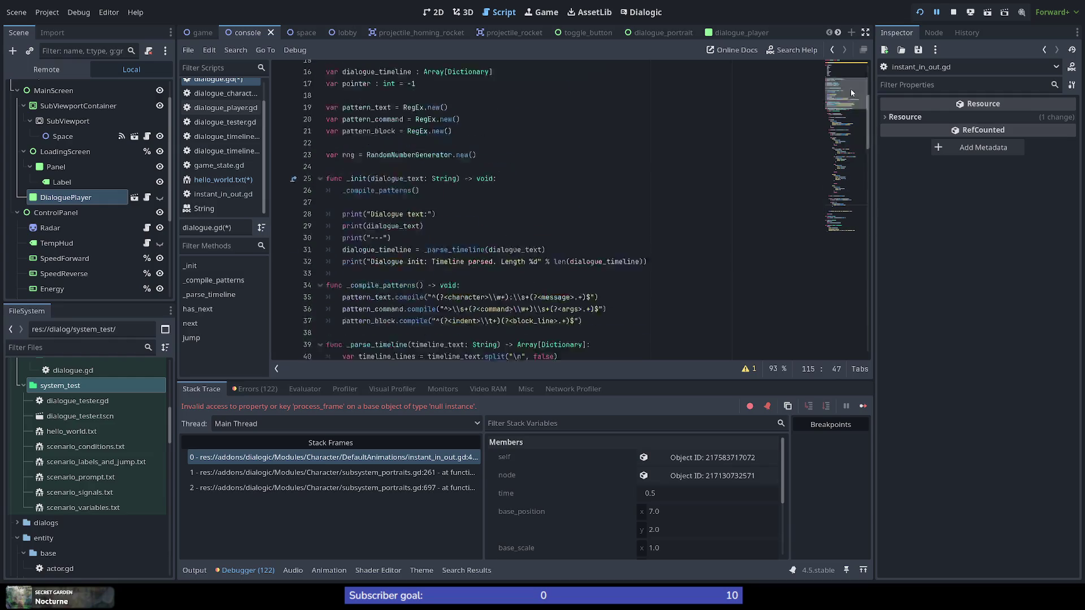
drag(848, 103, 860, 196)
text(block_li)
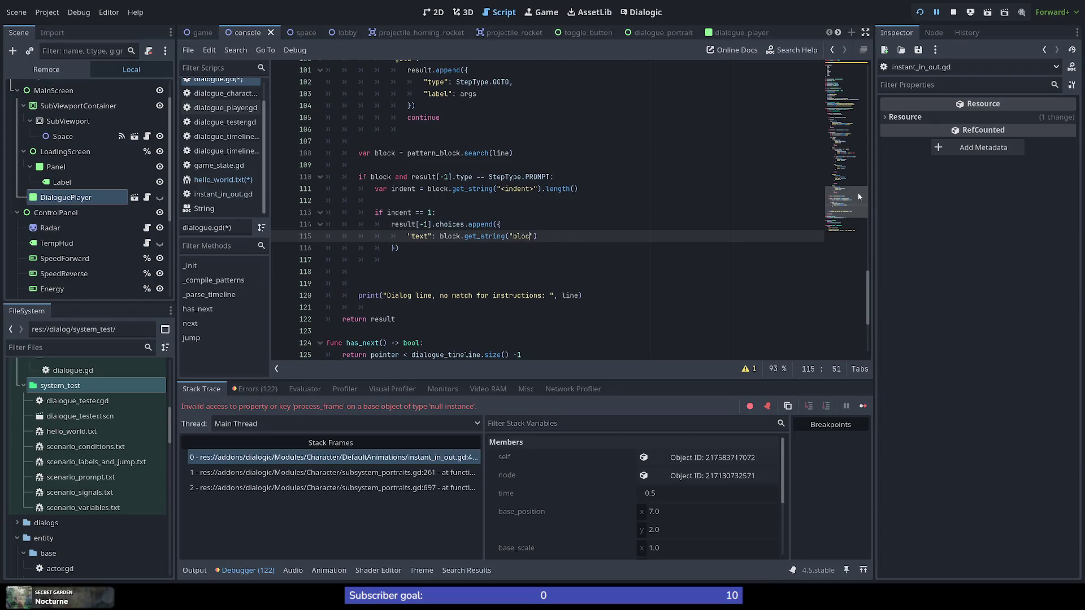
text(ne"))
text(,)
key(Return)
text(")
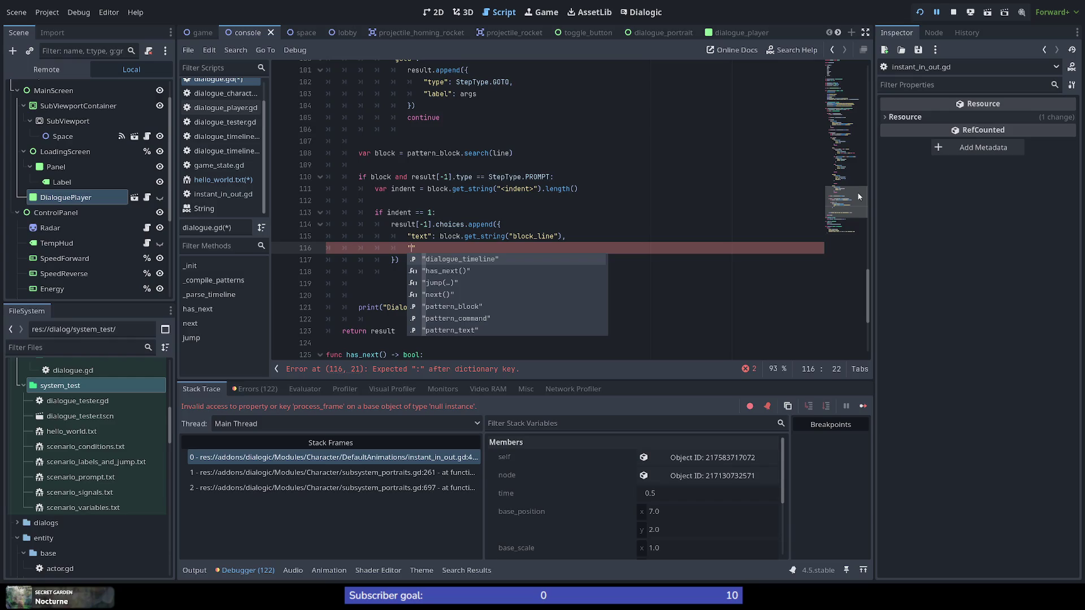
text(goto)
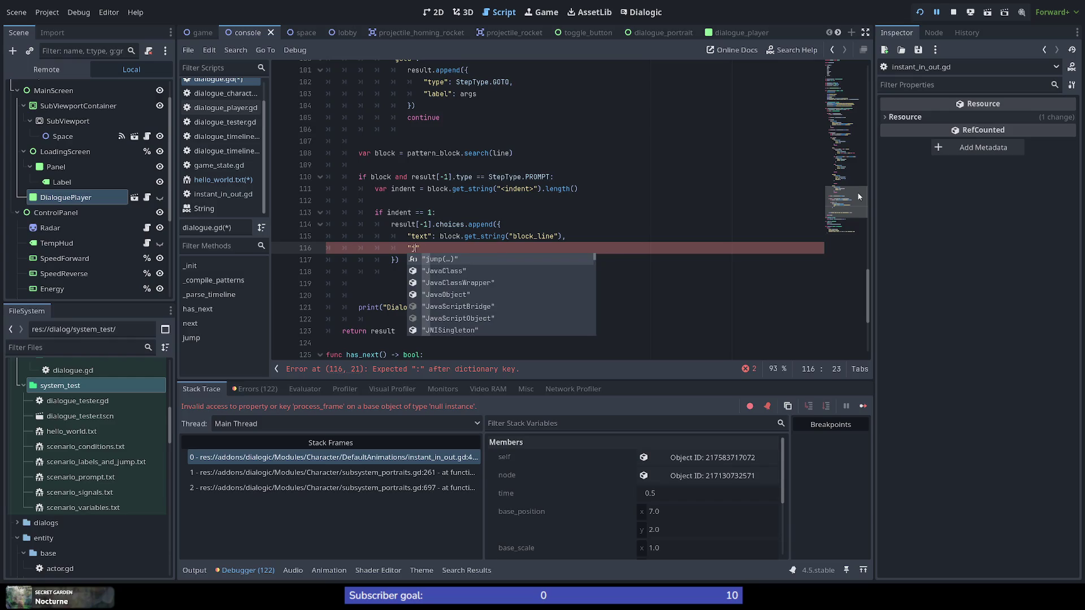
text(":)
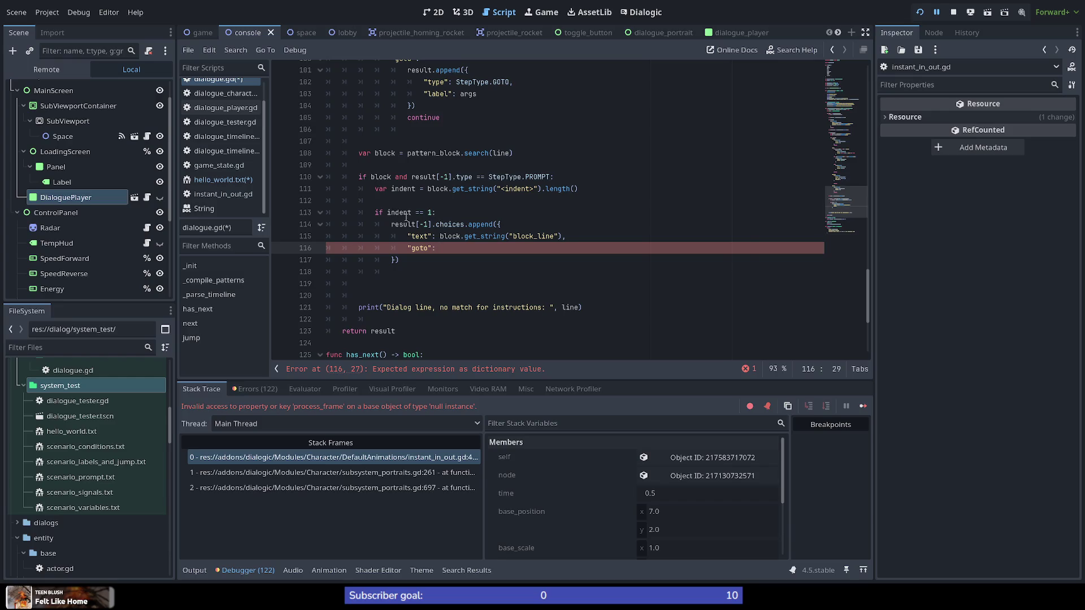
Copy result[-1].choices from line 114 and place the caret after "goto": on line 116
double_click(377, 177)
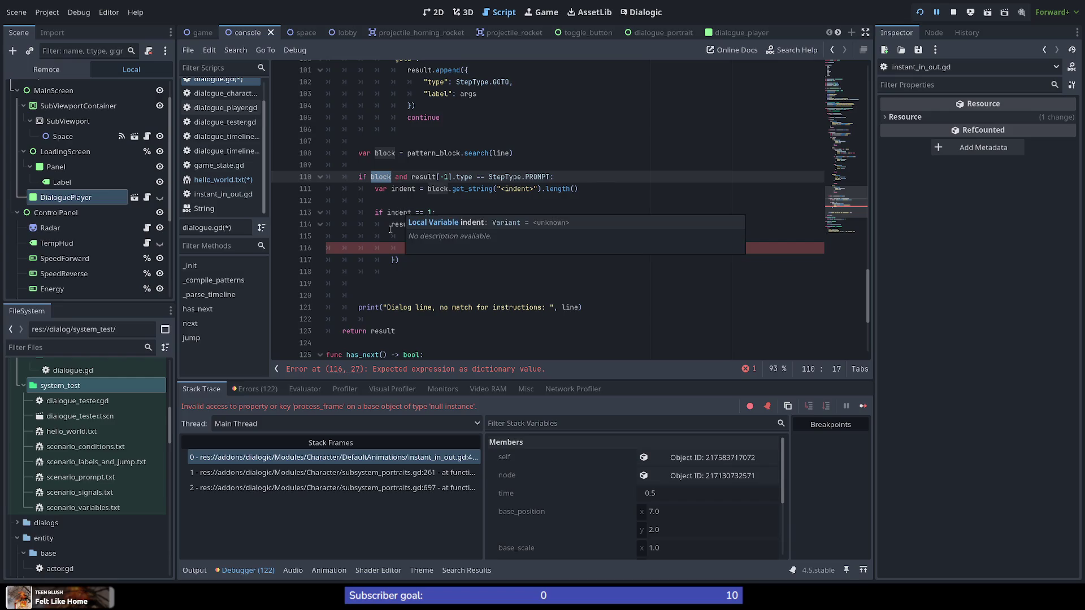
click(447, 247)
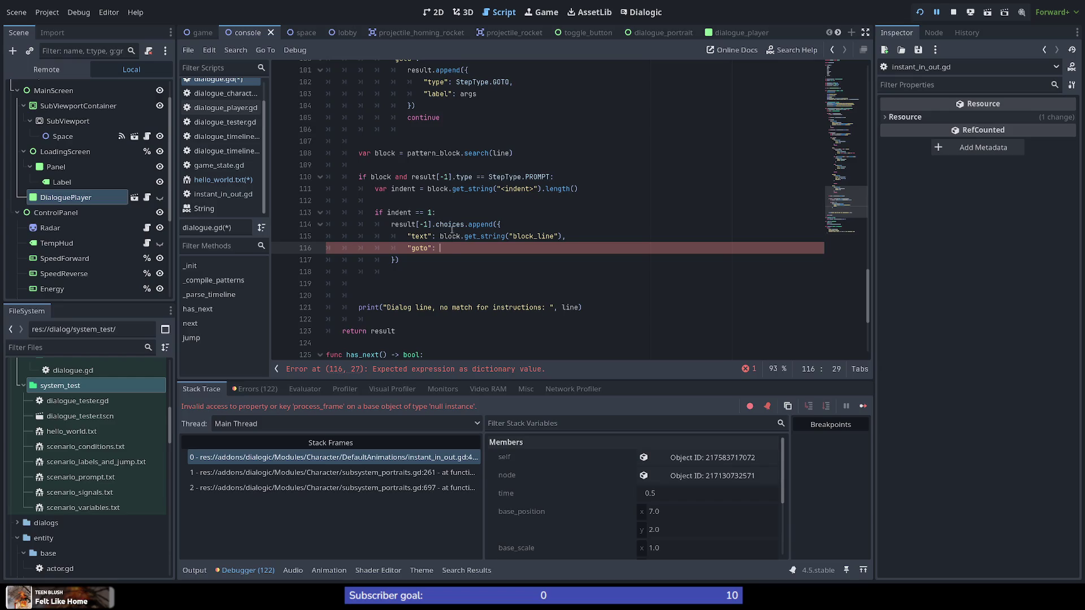
double_click(451, 224)
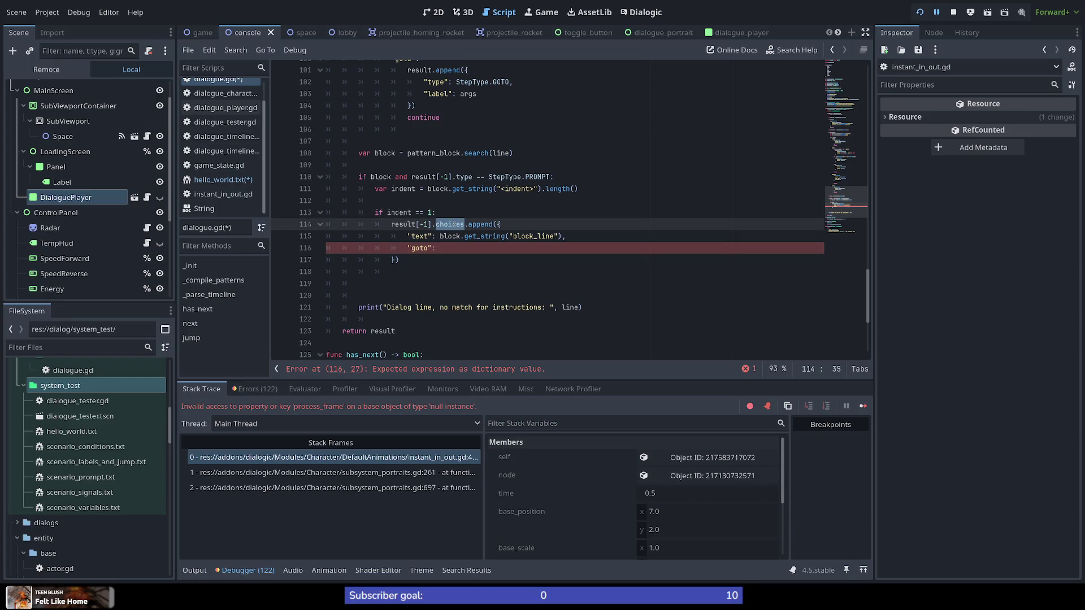
click(466, 224)
drag(465, 224, 391, 224)
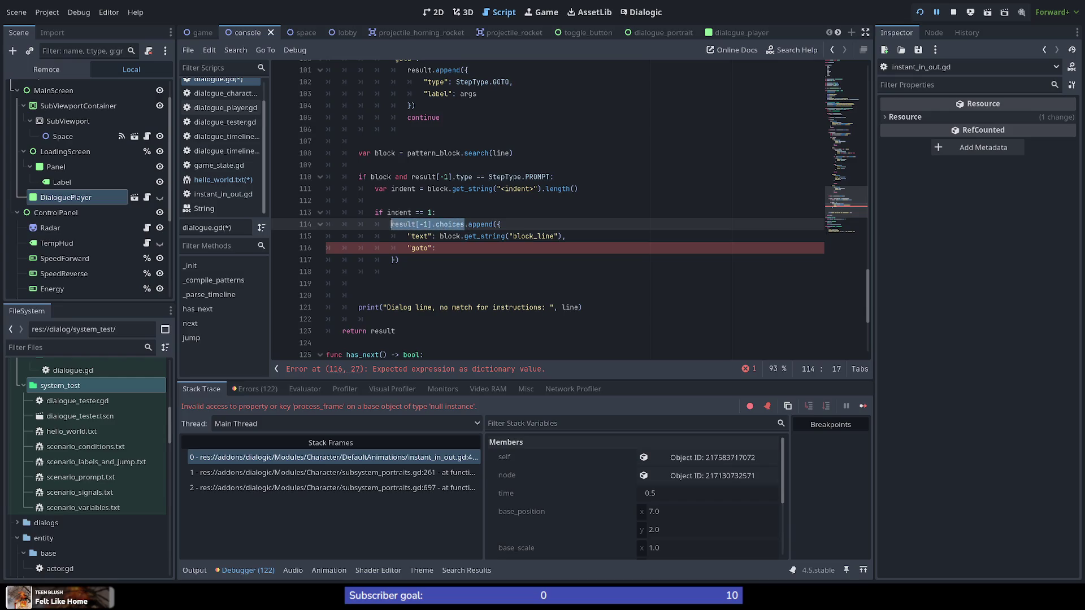
right_click(435, 223)
click(432, 295)
click(476, 249)
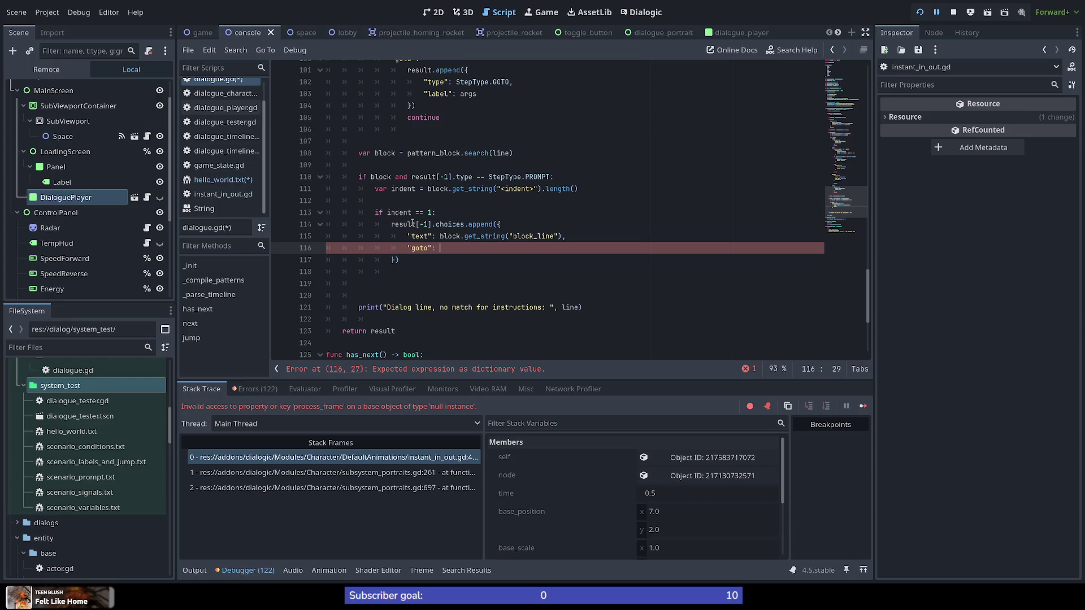
scroll(430, 217, up, 4)
scroll(430, 218, down, 1)
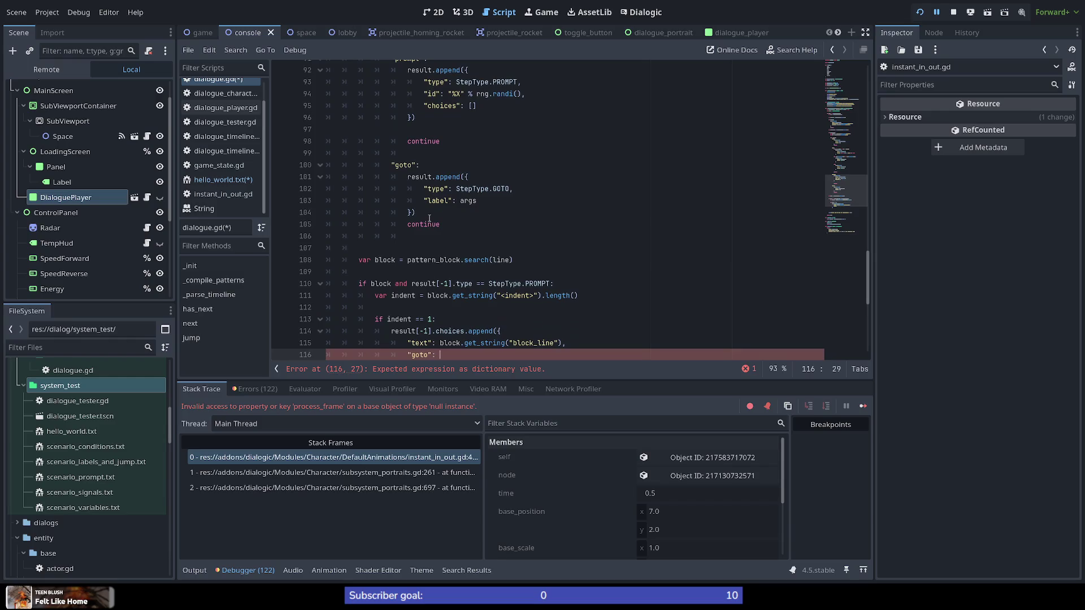
scroll(429, 218, down, 3)
Write the goto value "%s-%s" % [result[-1].id, ] and select the second %s placeholder
text(result[-1].choices)
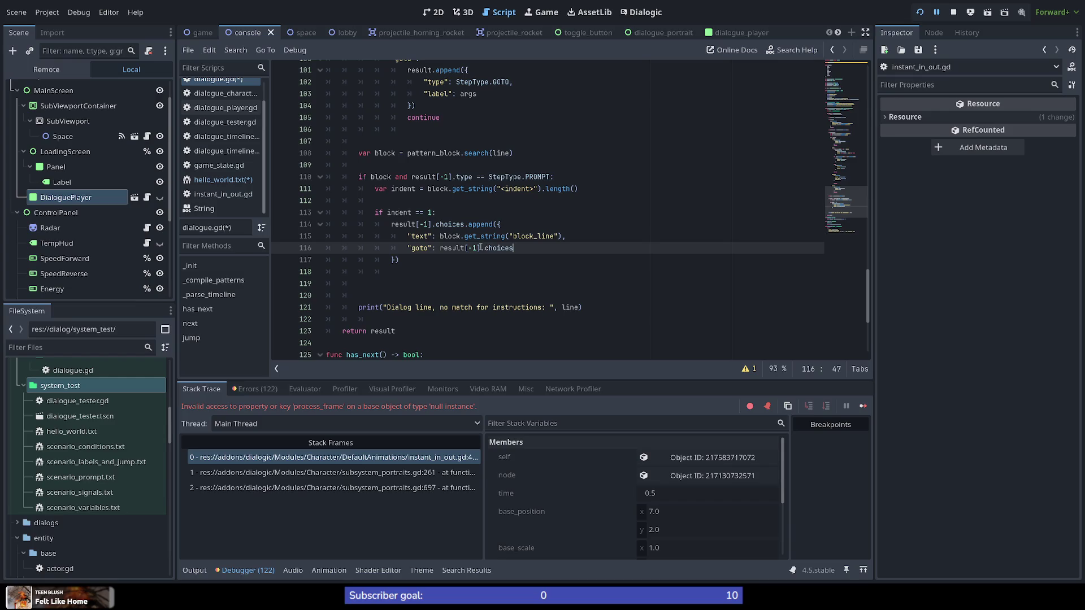
scroll(565, 276, up, 5)
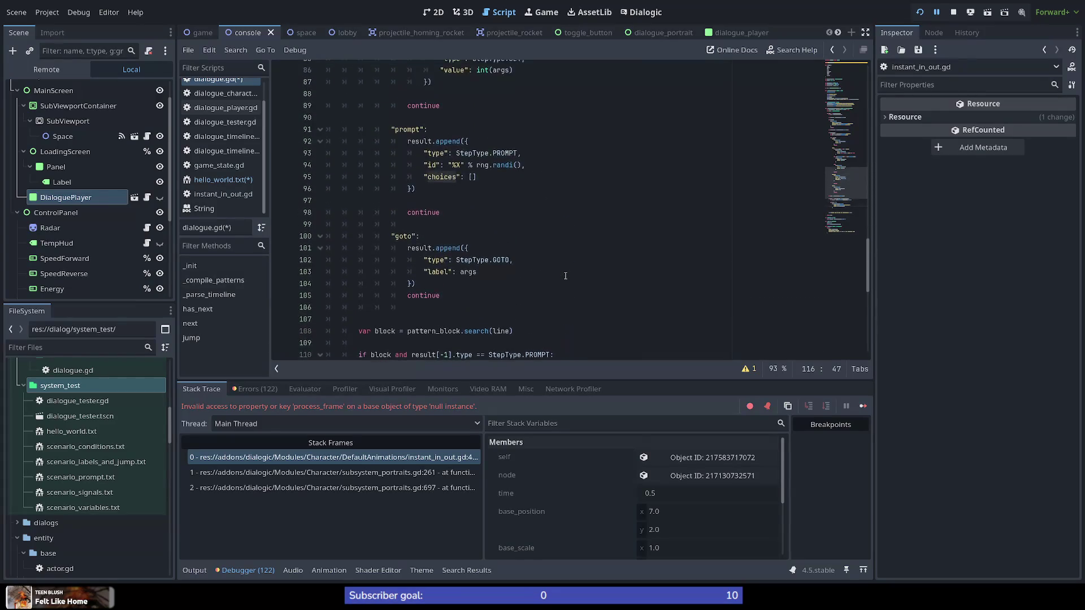
scroll(565, 276, down, 4)
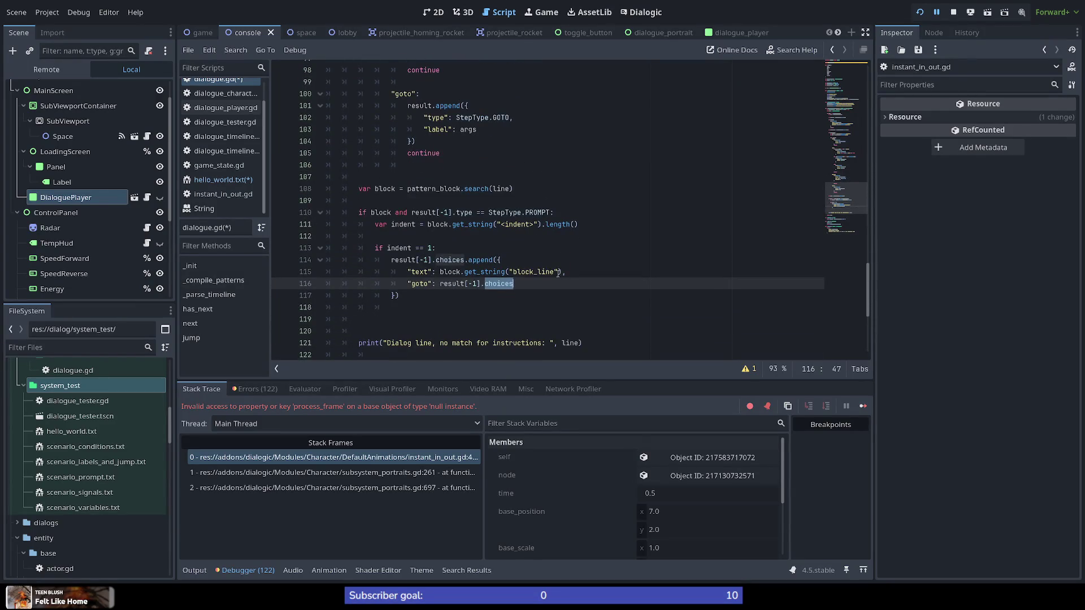
text(id)
key(Left)
key(Left)
key(Left)
text("%s)
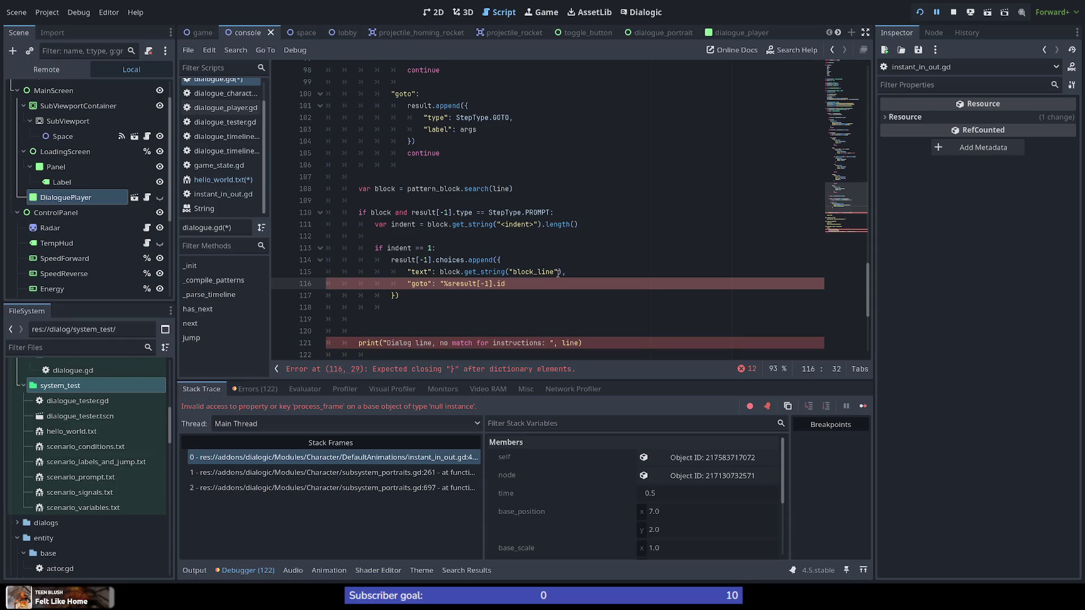
text(-)
text(%s)
text(" % )
text([)
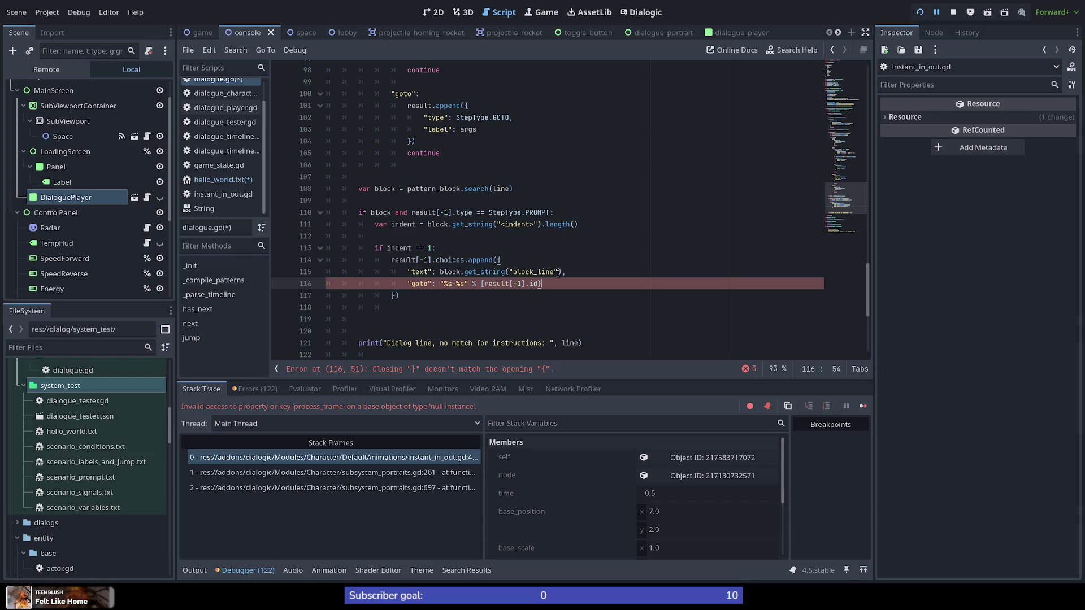
text(])
text(,)
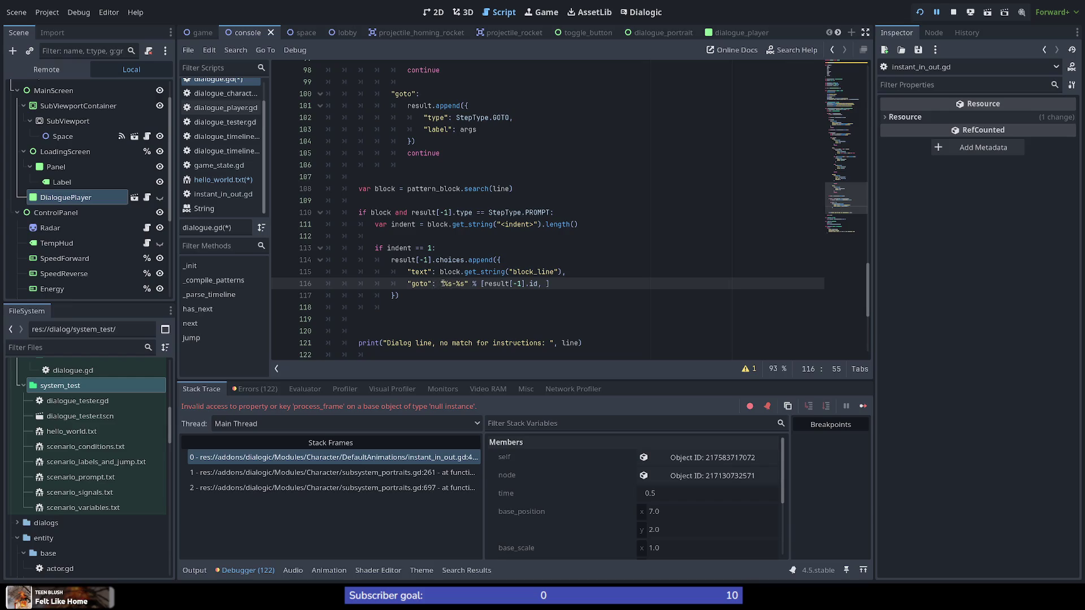
mouse_move(444, 284)
mouse_down()
mouse_move(468, 283)
mouse_move(453, 283)
mouse_up()
Place the caret at the second-argument slot of the goto format array on line 116
double_click(422, 284)
mouse_move(419, 283)
mouse_down()
mouse_move(436, 272)
mouse_move(399, 271)
mouse_move(443, 272)
mouse_move(419, 283)
mouse_move(452, 283)
mouse_up()
double_click(419, 283)
click(455, 283)
click(547, 283)
key(Left)
Copy result[-1].choices from line 114 into the format array and append .size() +1
key(Up)
key(Up)
key(Home)
key(ctrl+shift+Right)
key(ctrl+shift+Right)
key(ctrl+shift+Right)
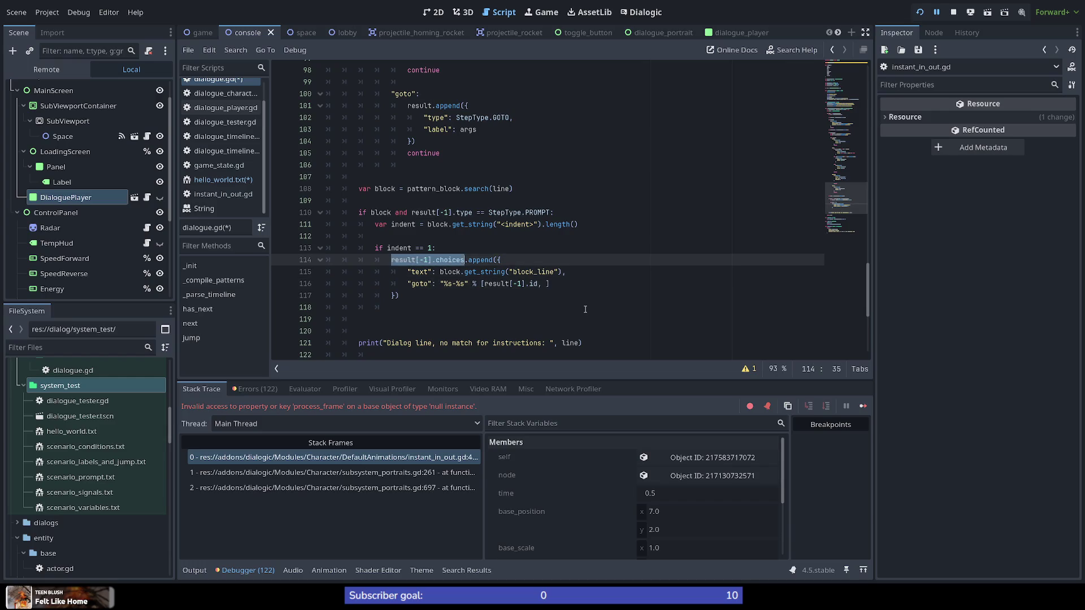
key(Down)
key(Down)
key(ctrl+v)
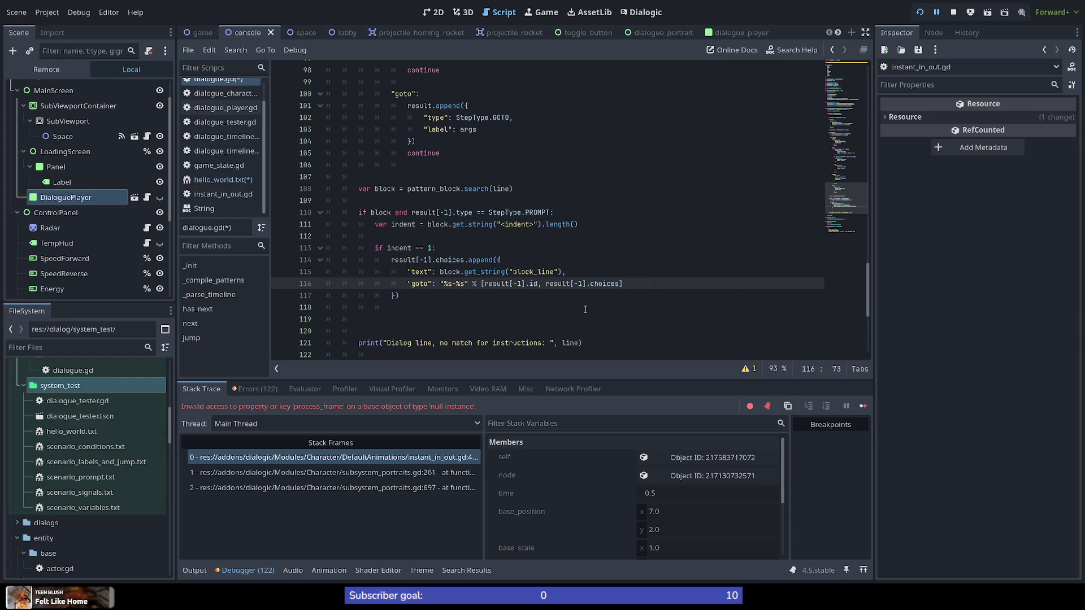
text(.leng)
text(th)
key(BackSpace)
key(BackSpace)
key(BackSpace)
text(.size() )
text(+1)
Remove the two extra blank lines and add a new line after the append block
key(Down)
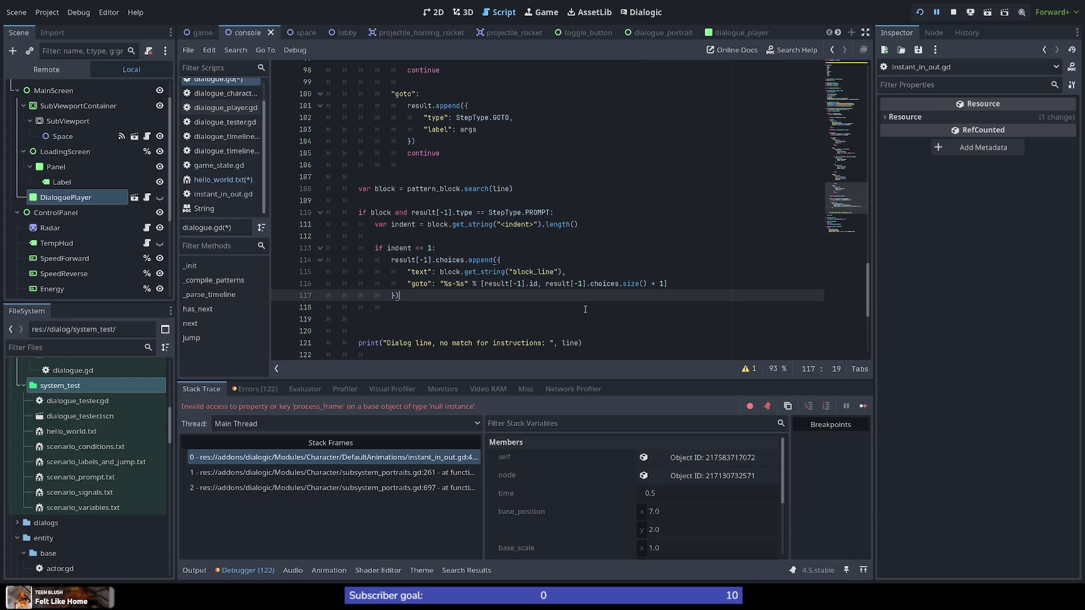
key(Down)
key(Down)
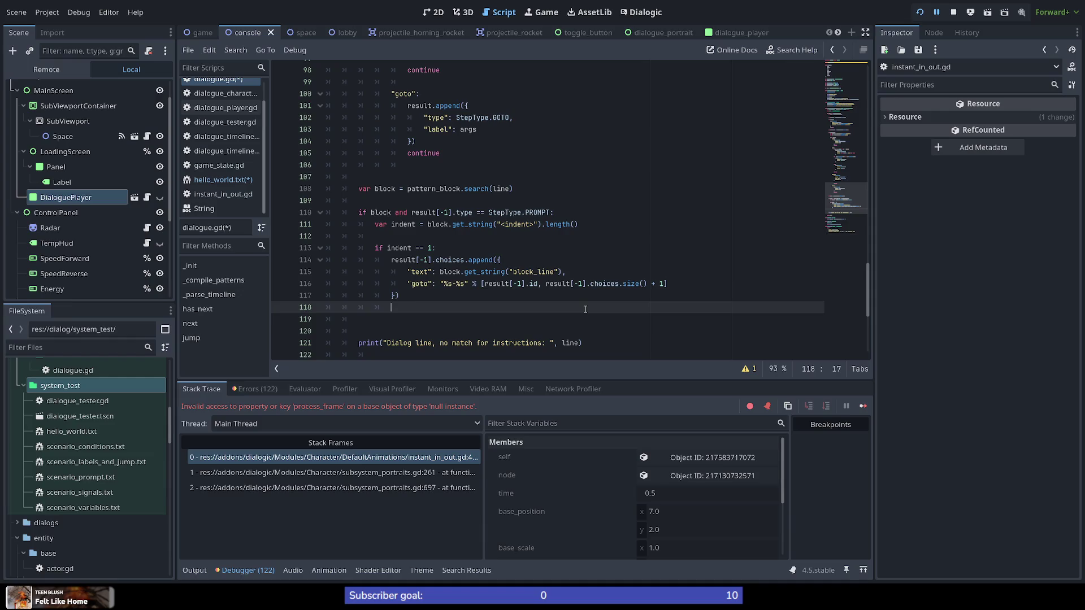
key(BackSpace)
key(BackSpace)
key(BackSpace)
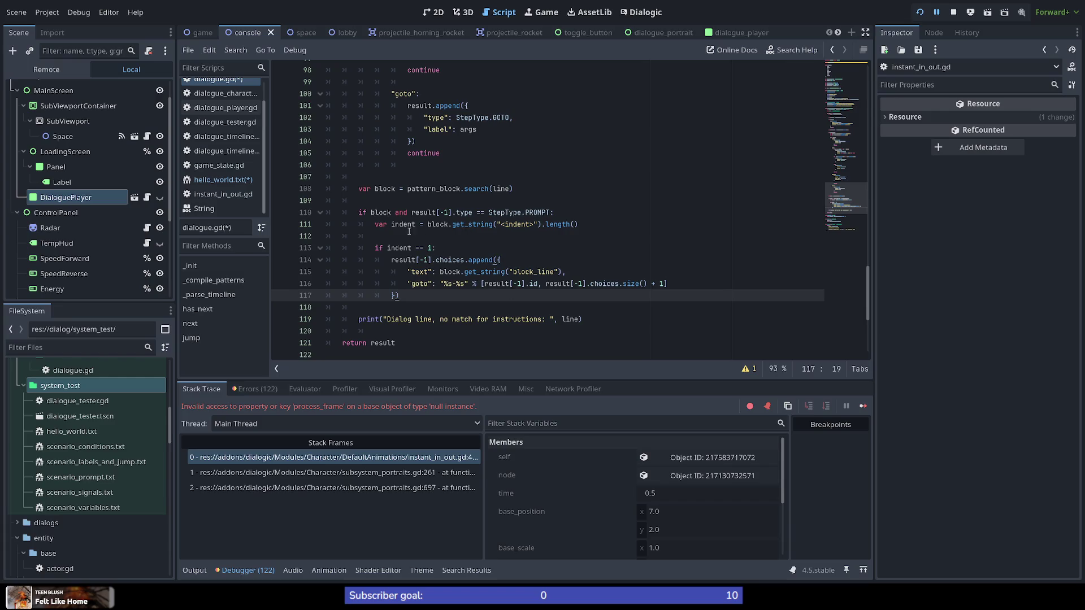
double_click(384, 214)
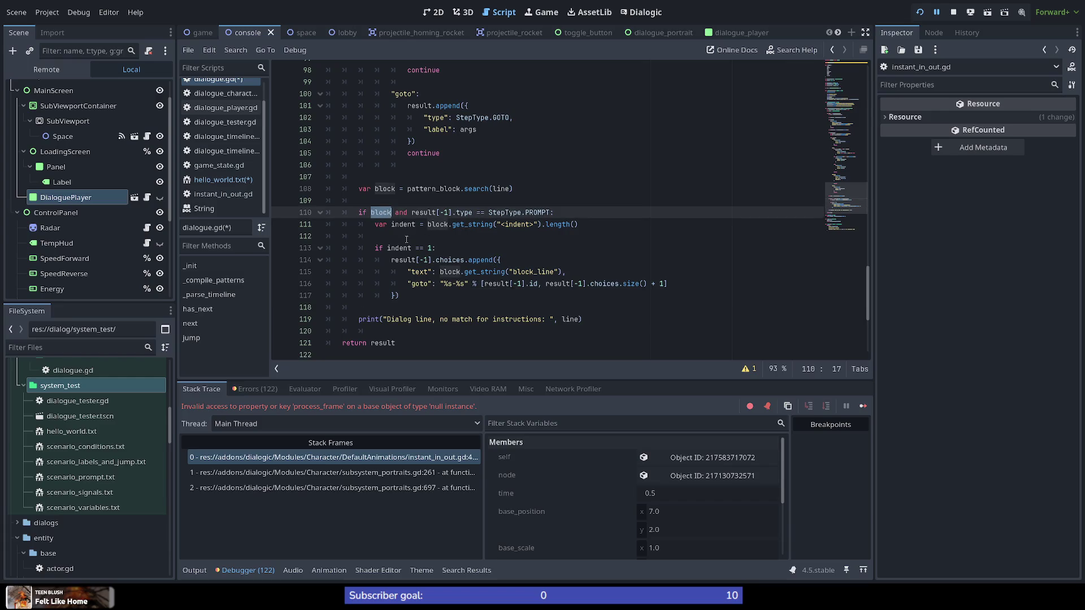
click(428, 249)
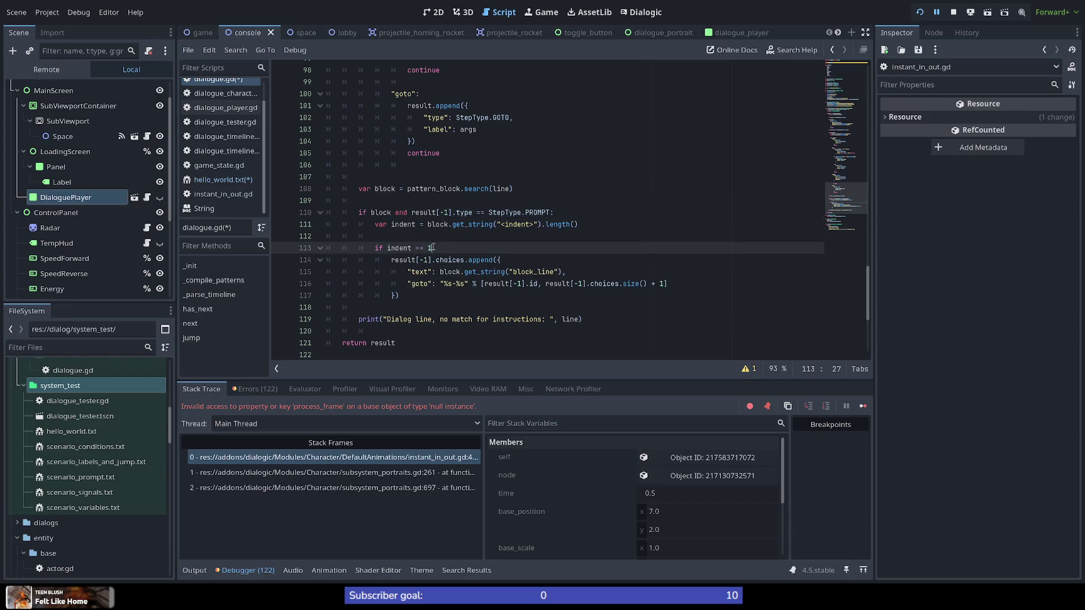
scroll(433, 249, down, 2)
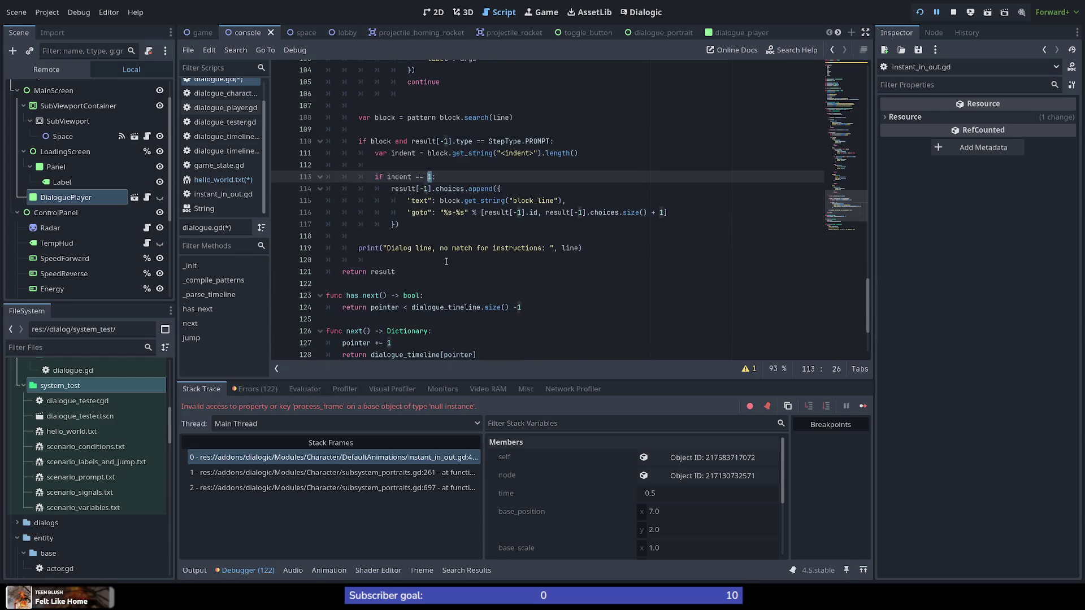
scroll(433, 249, up, 1)
click(434, 262)
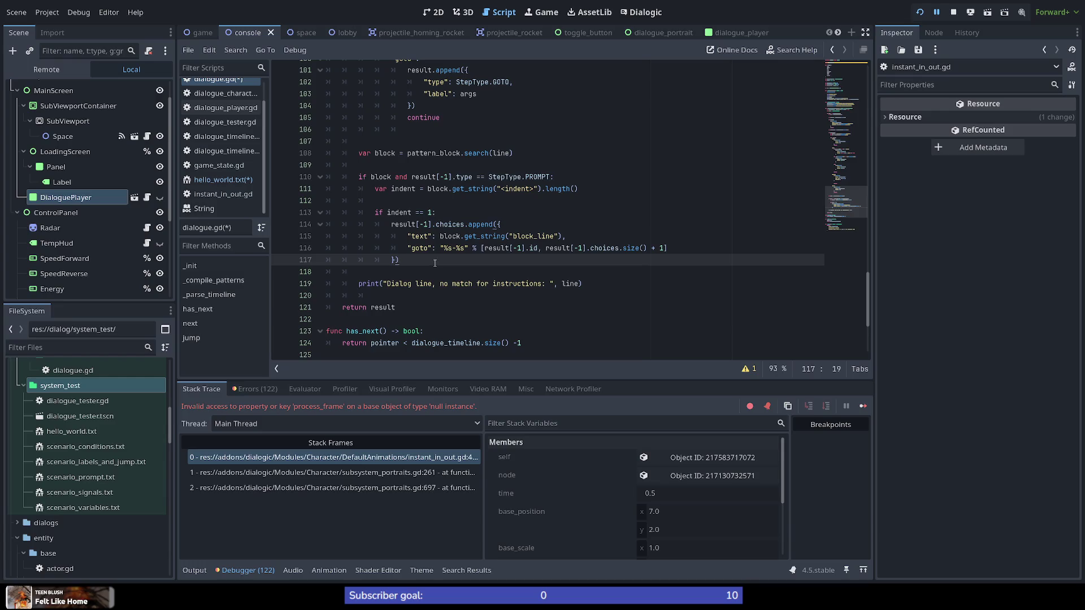
key(Return)
key(Return)
Write a dedented 'elif indent == 2:' branch on line 119, ready for its body
key(BackSpace)
text(elif )
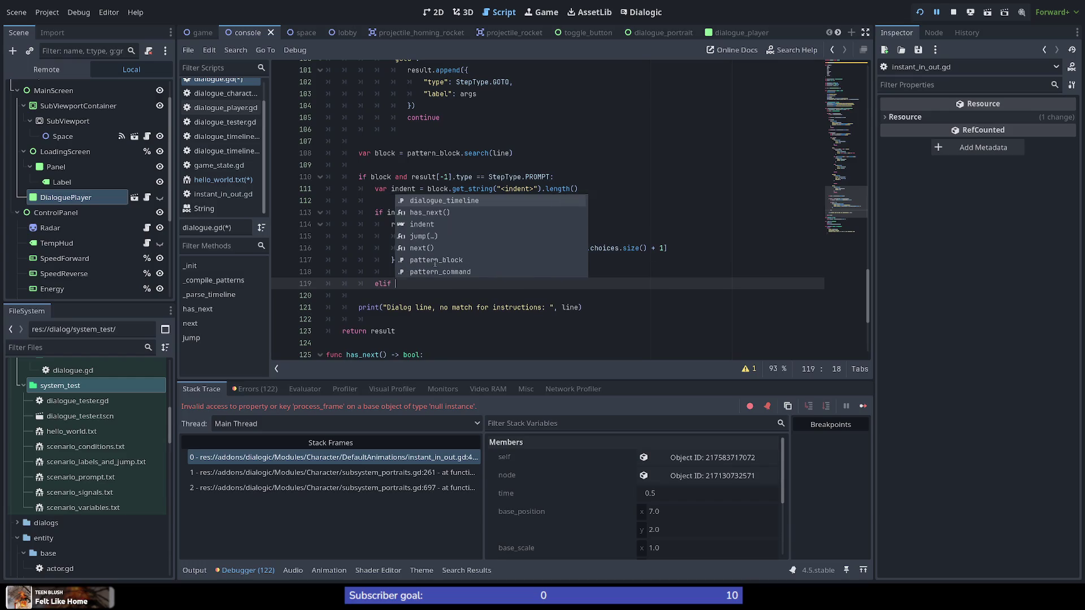
text(inde)
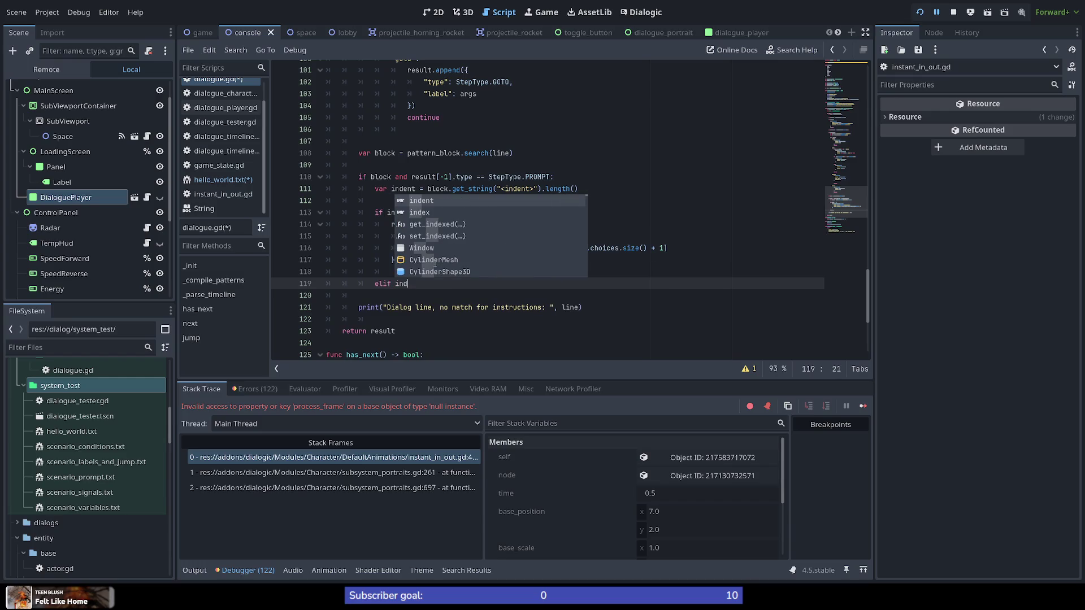
key(Escape)
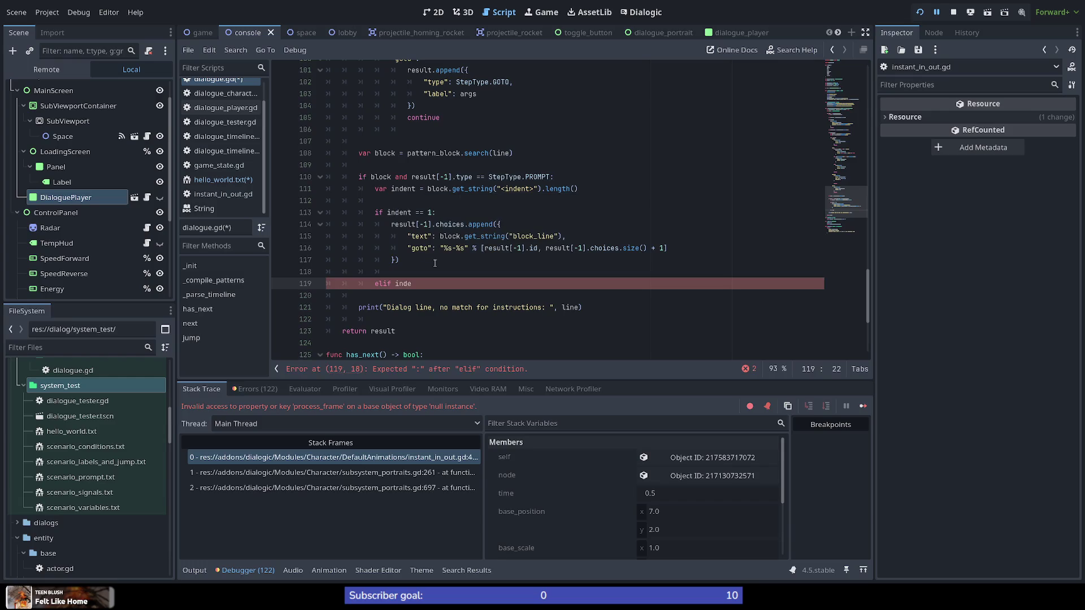
key(BackSpace)
key(BackSpace)
key(BackSpace)
text(ndent == )
text(2)
key(Return)
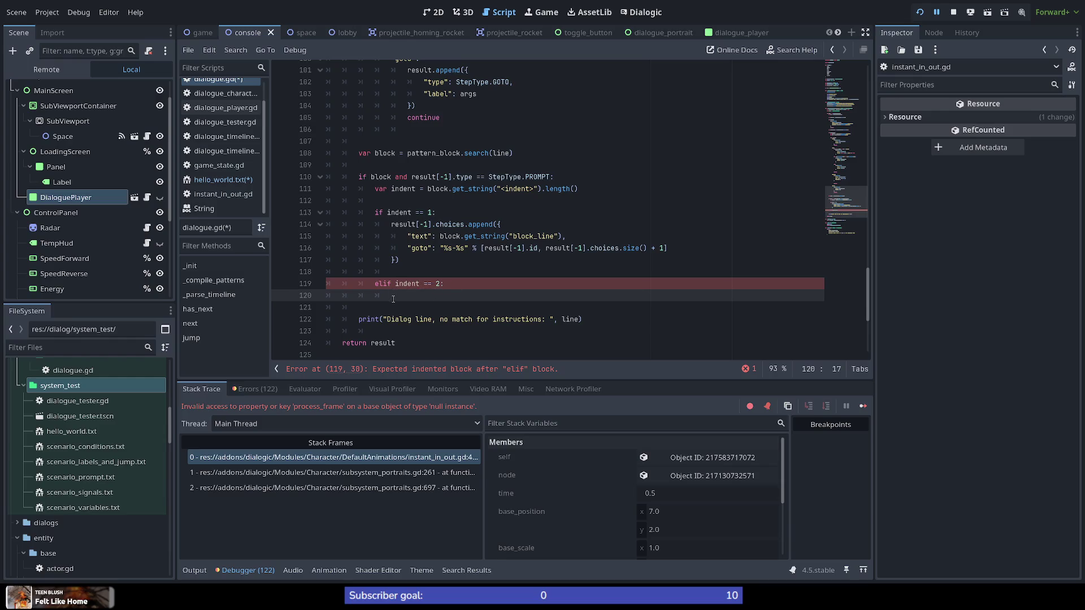
Check where indent is used in dialogue.gd, then bring up and scroll hello_world.txt
double_click(406, 284)
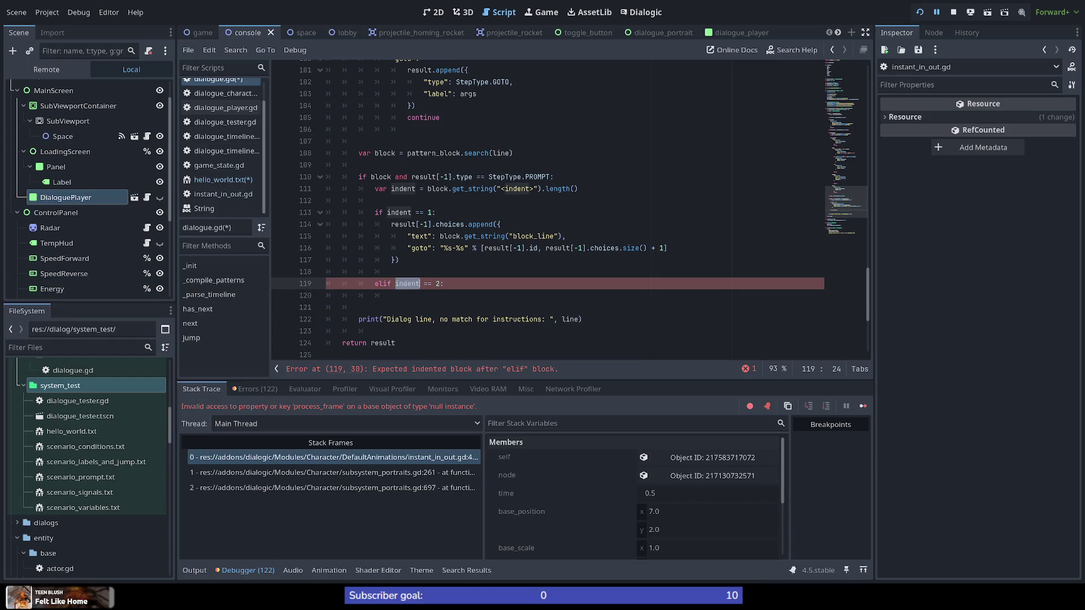
click(405, 299)
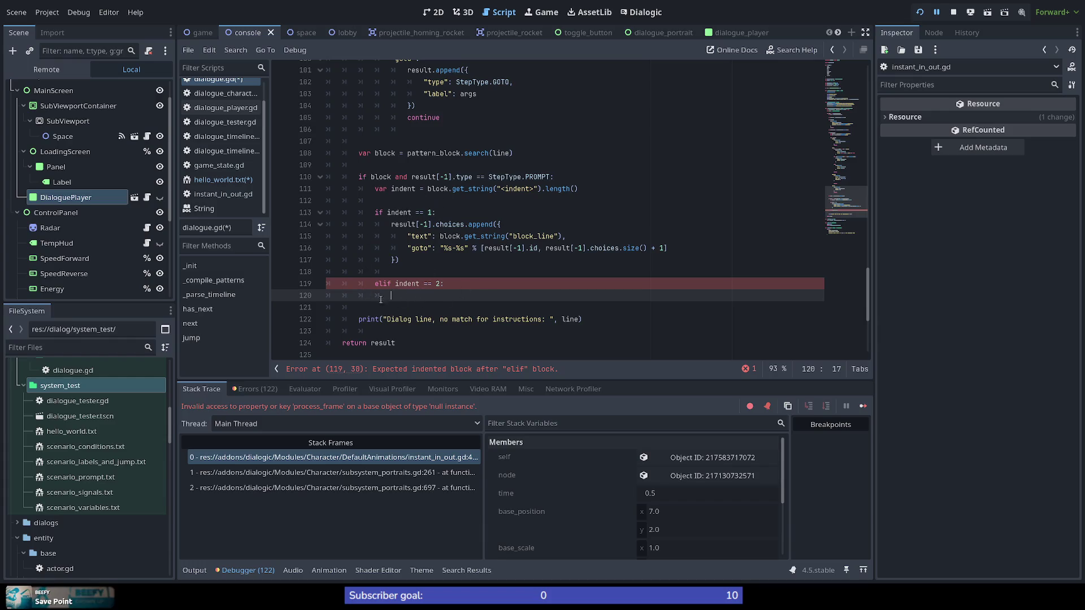
click(446, 271)
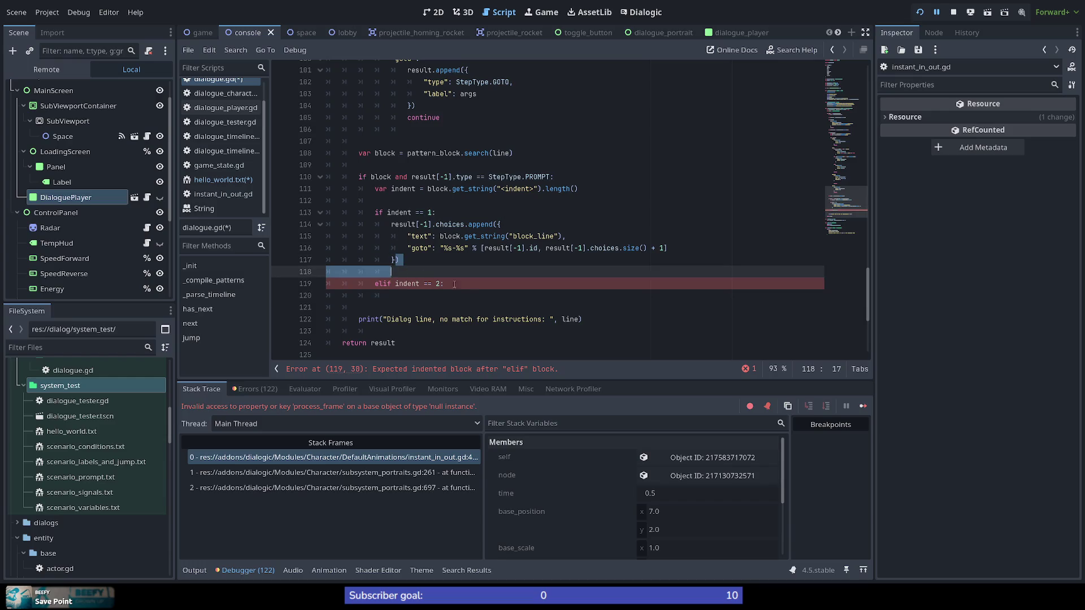
click(469, 294)
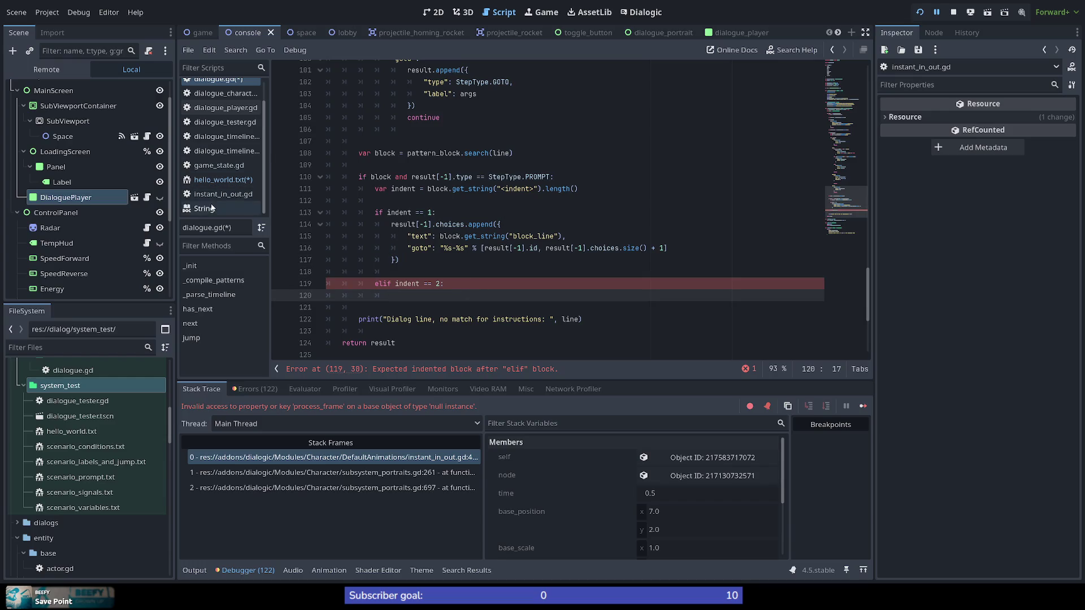
click(223, 179)
scroll(442, 295, down, 2)
scroll(441, 296, up, 5)
scroll(439, 296, down, 8)
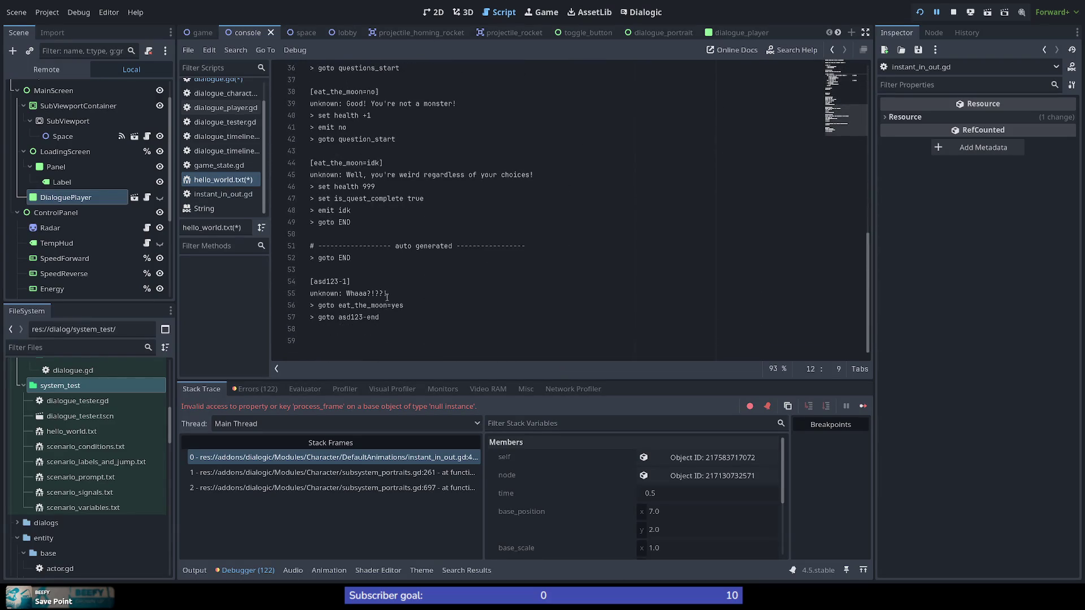
drag(318, 292, 396, 328)
click(411, 320)
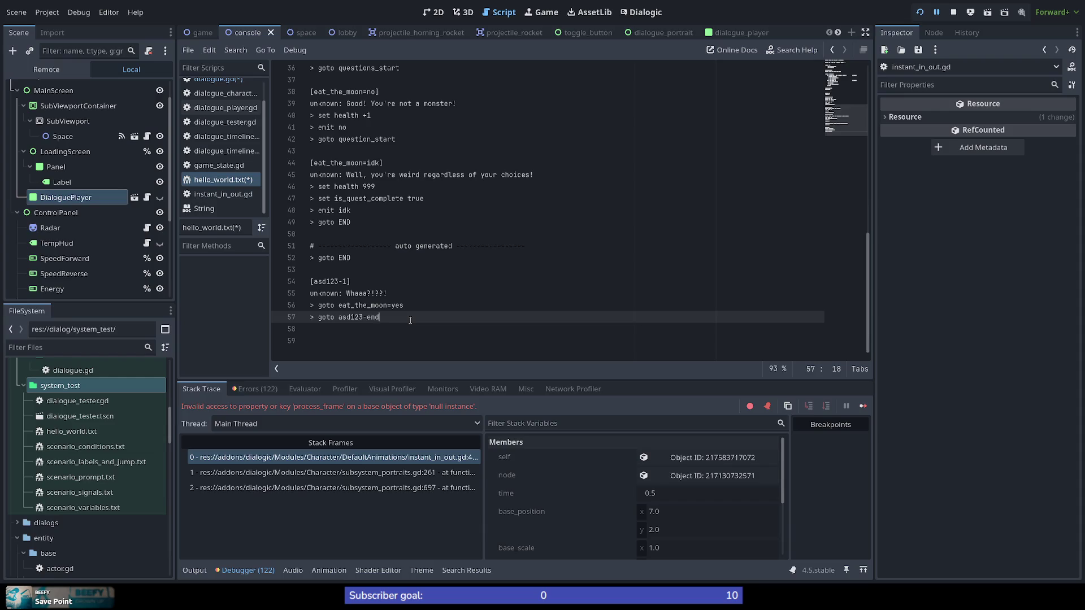
drag(310, 280, 368, 282)
click(368, 282)
key(shift+Home)
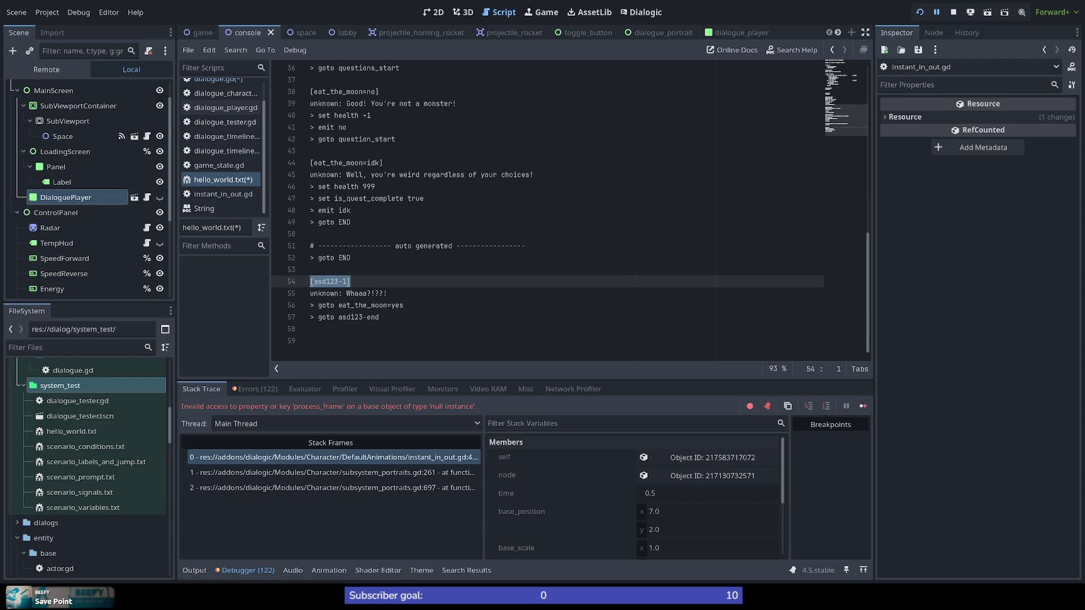
click(368, 274)
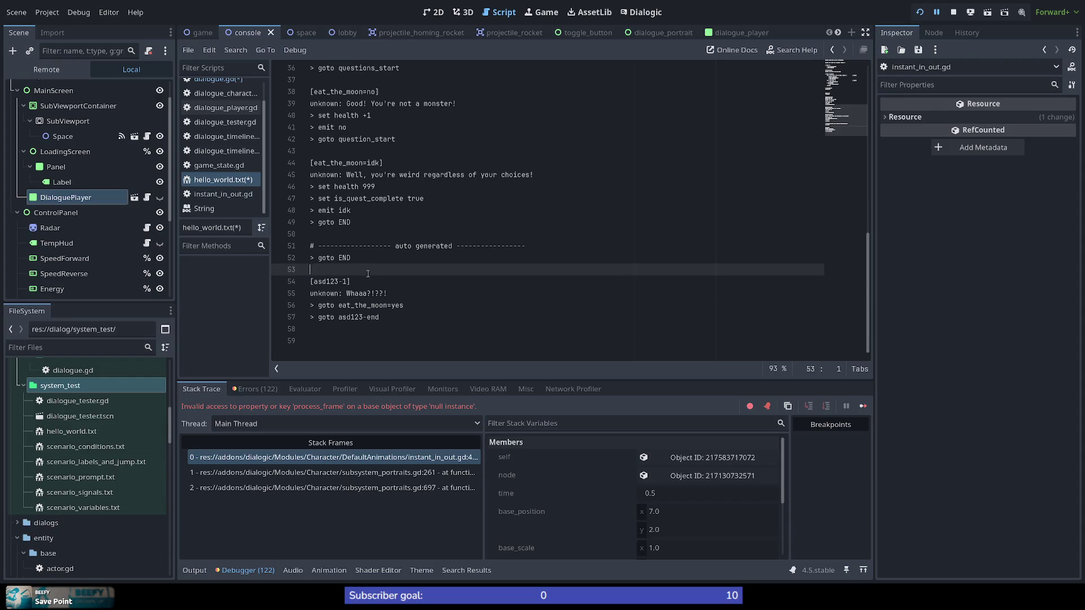
click(373, 285)
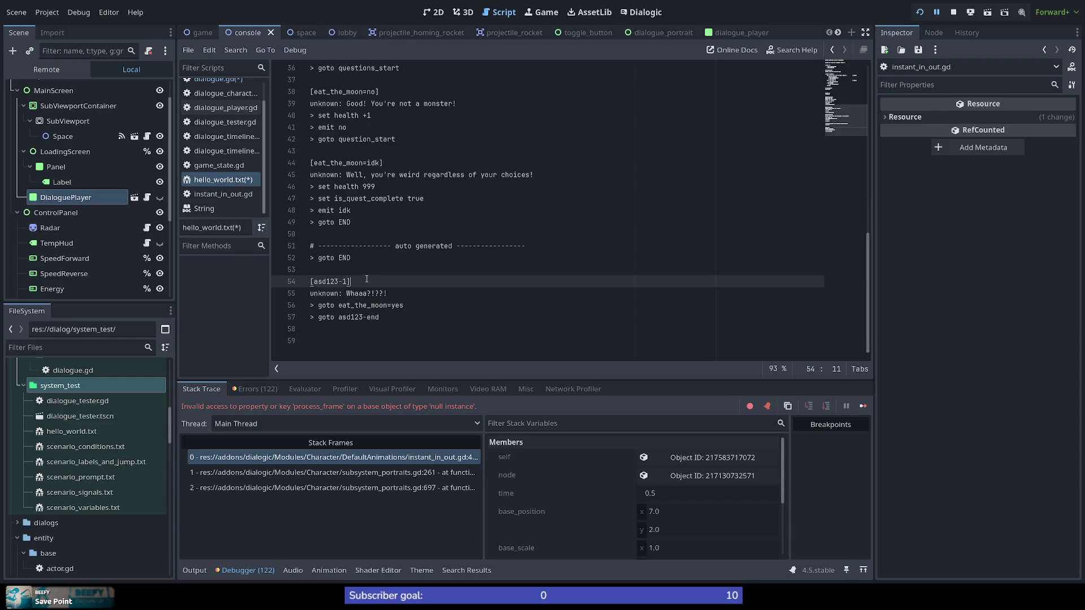
scroll(238, 161, up, 2)
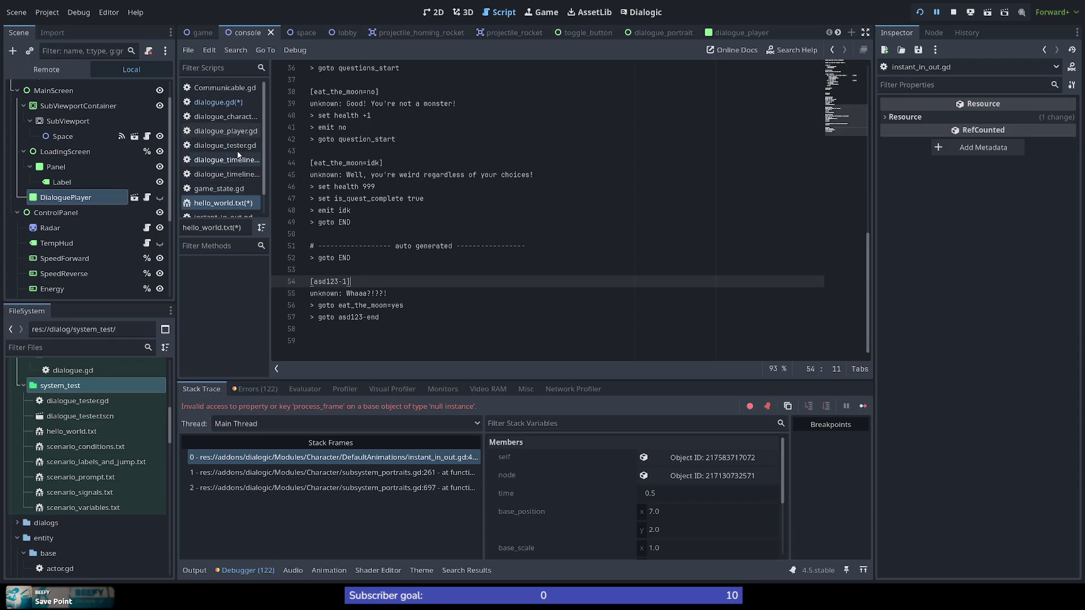
click(240, 104)
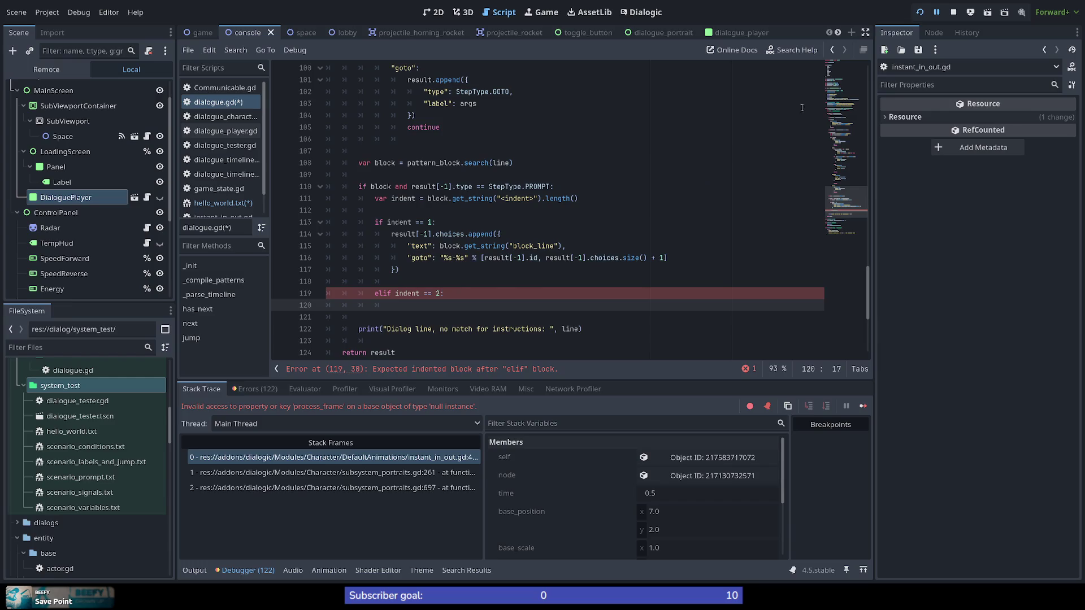
Return to the top of dialogue.gd and select the dialogue_timeline name on line 16
click(834, 85)
scroll(843, 88, down, 1)
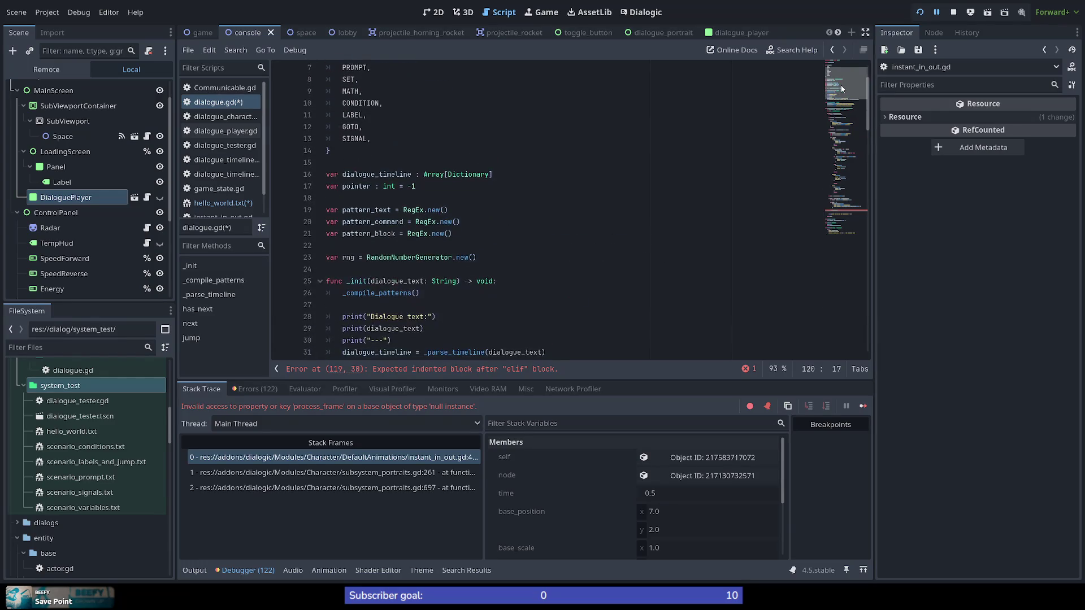
click(436, 175)
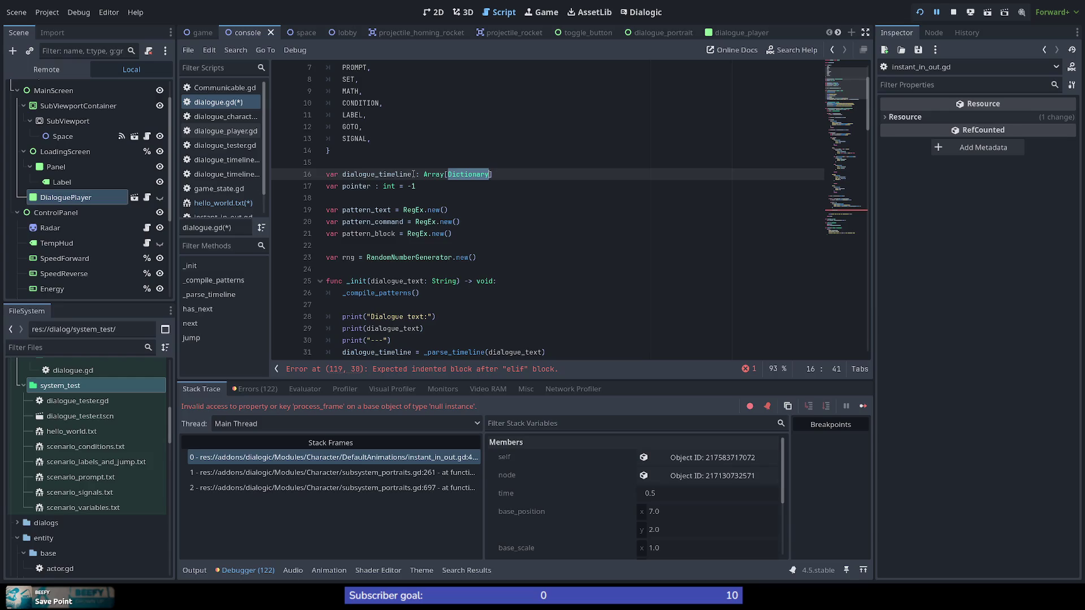
double_click(377, 175)
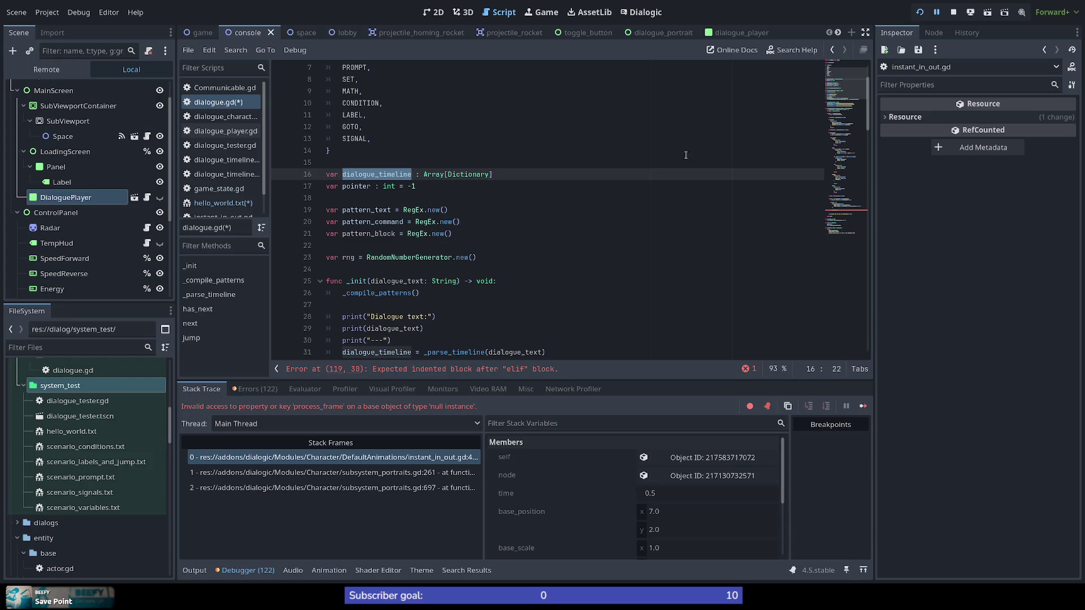
Inspect the empty elif branch flagged near line 119
click(853, 213)
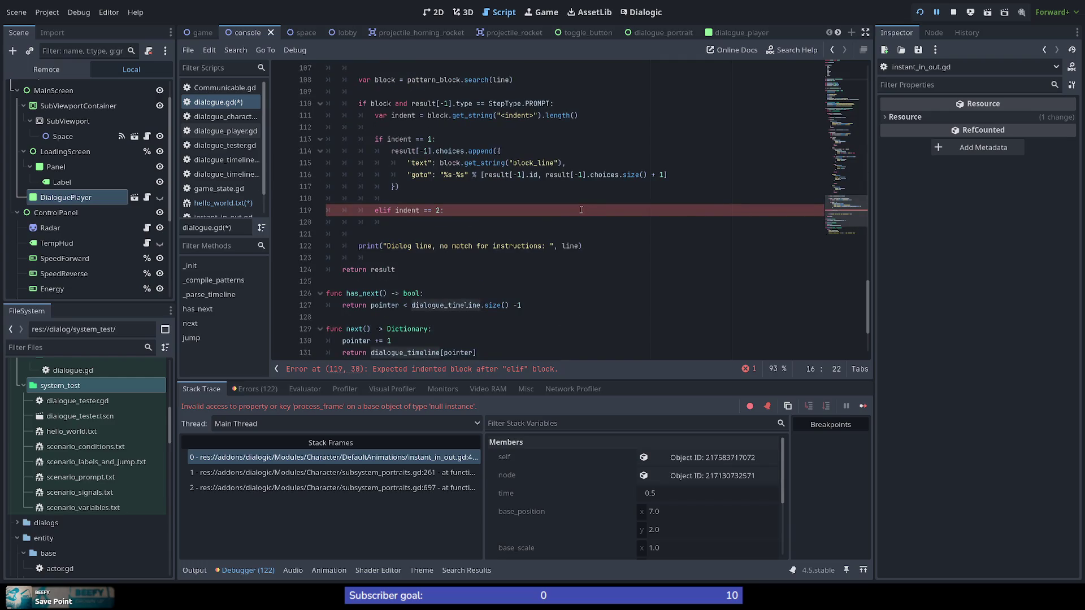
scroll(404, 258, down, 3)
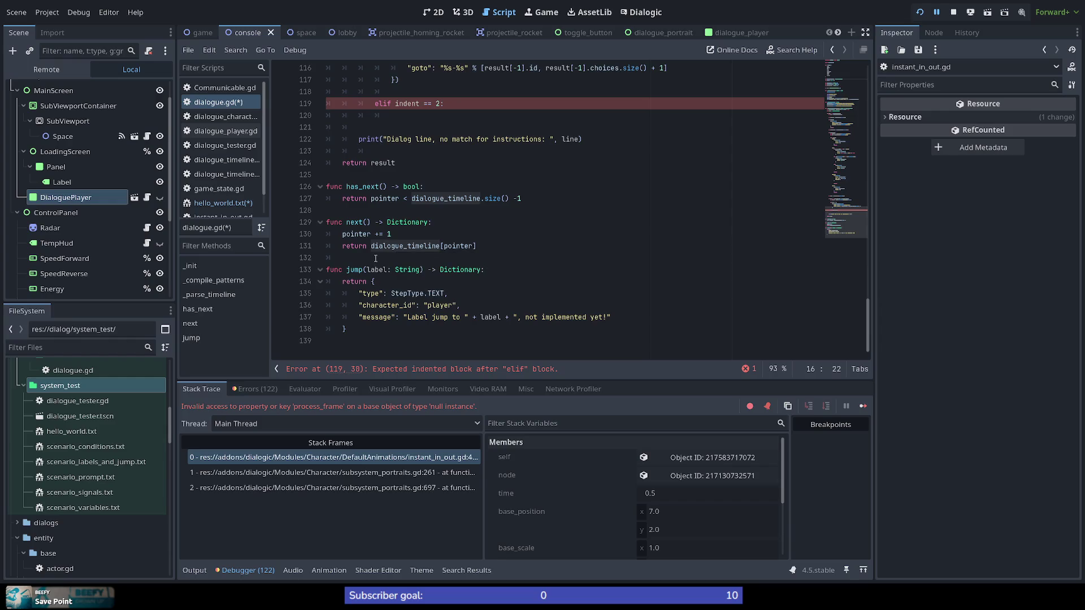
scroll(439, 230, up, 3)
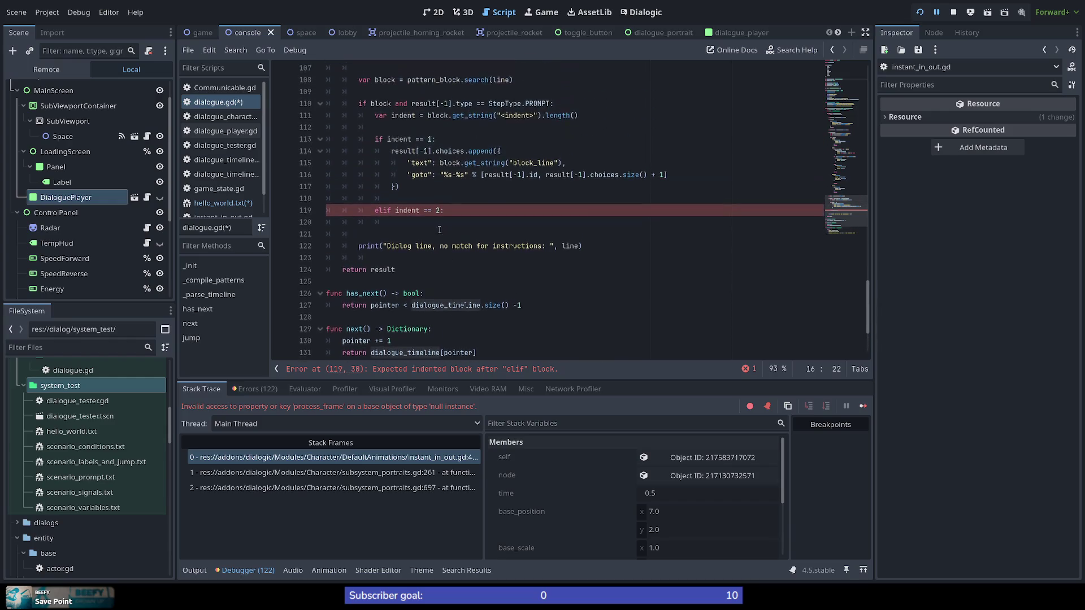
click(417, 221)
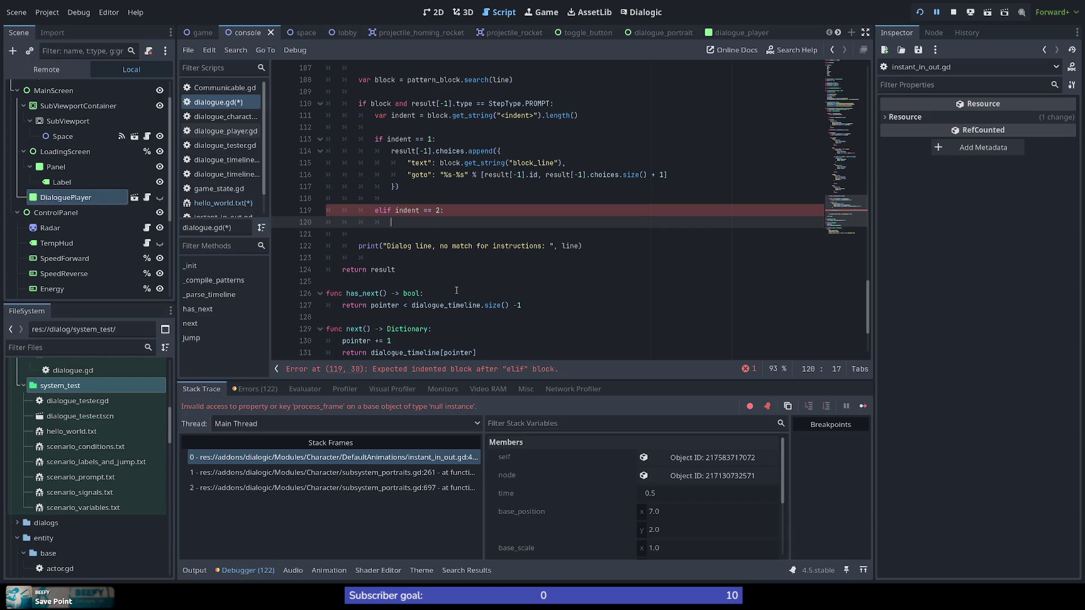
scroll(457, 290, up, 10)
drag(853, 197, 853, 90)
Select and copy the whole dialogue_timeline declaration on line 16
click(524, 177)
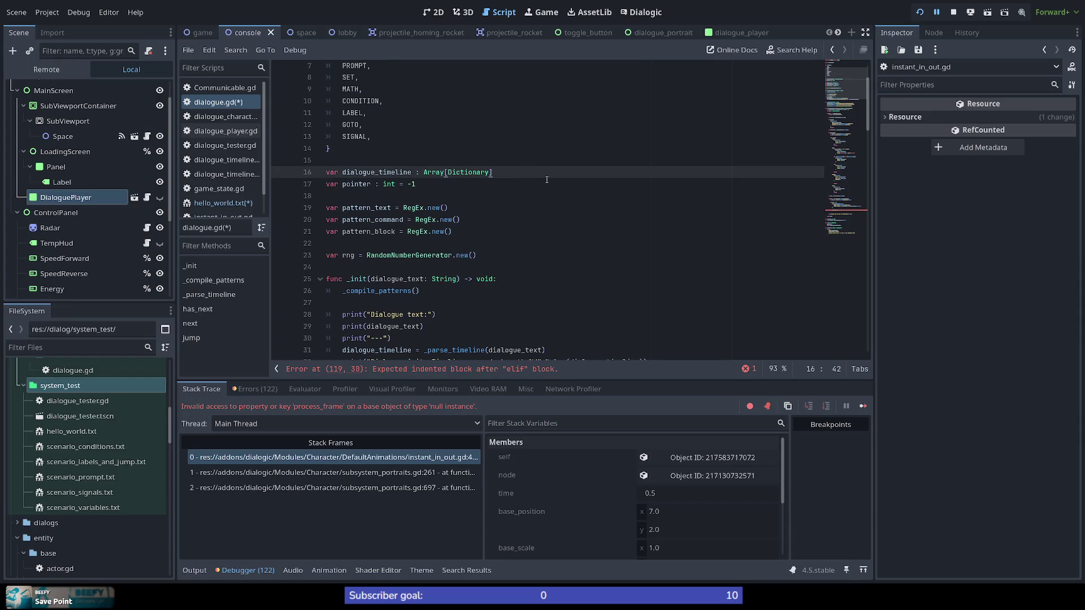
key(shift+Home)
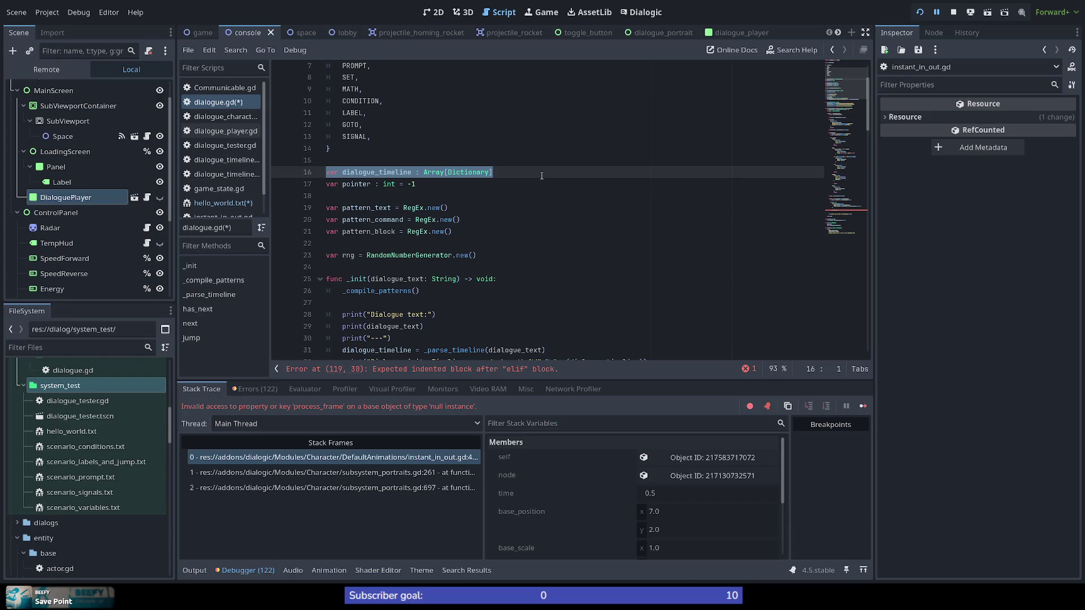
key(ctrl+c)
key(End)
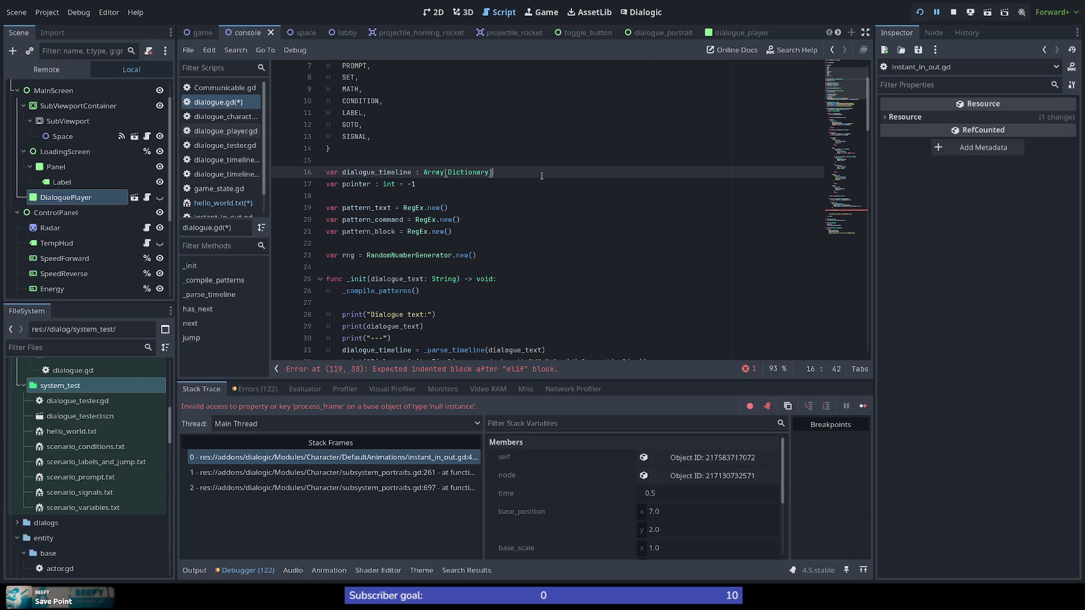
Paste the declaration as line 17 and rename the copy to generated_timeline : Array[Dictionary]
key(Return)
key(ctrl+v)
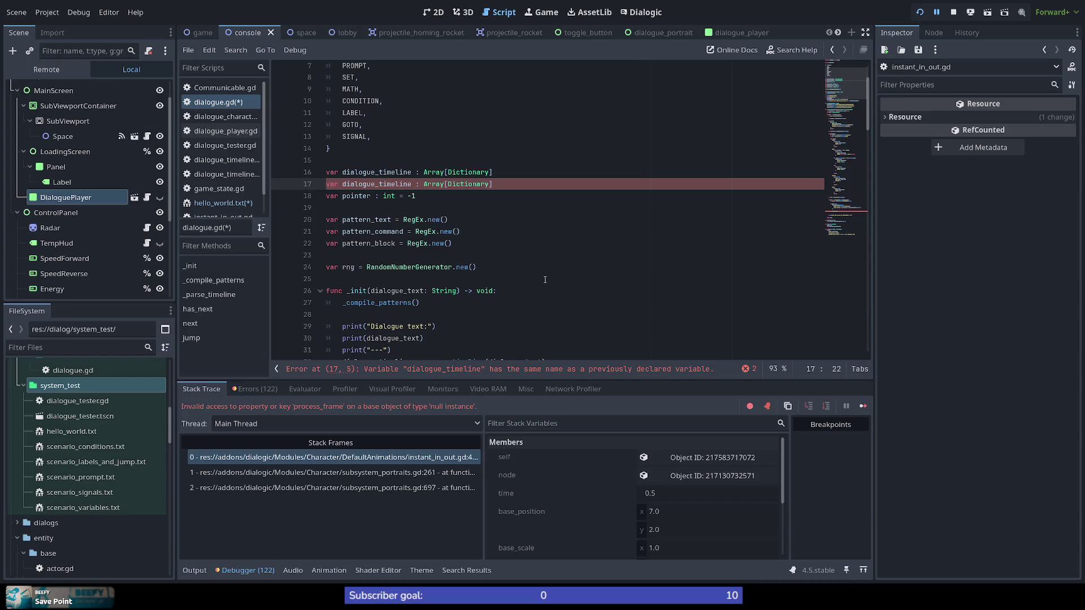
text(_)
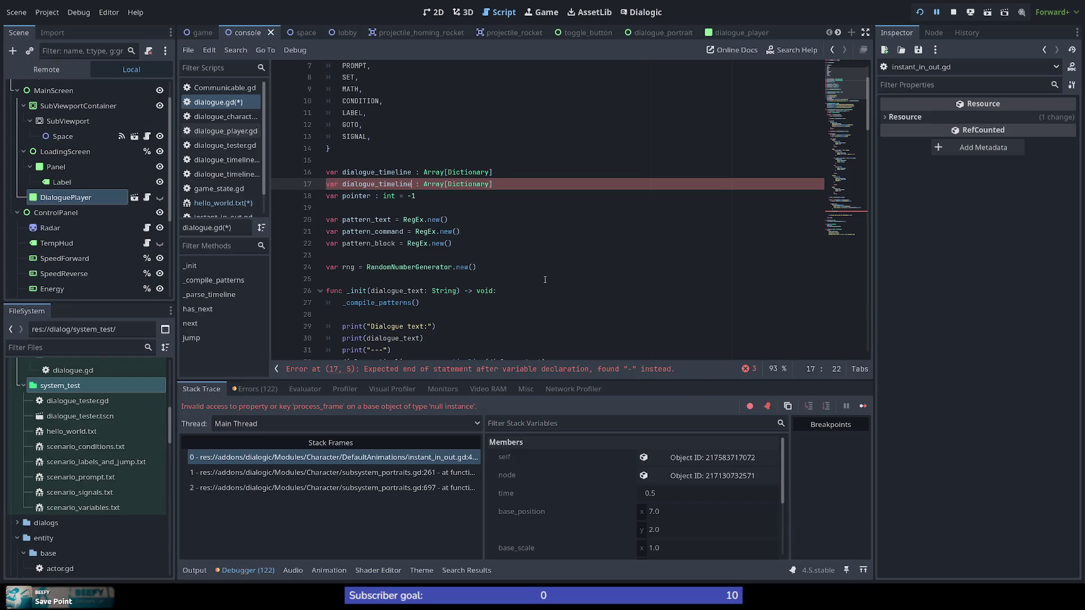
text(auto)
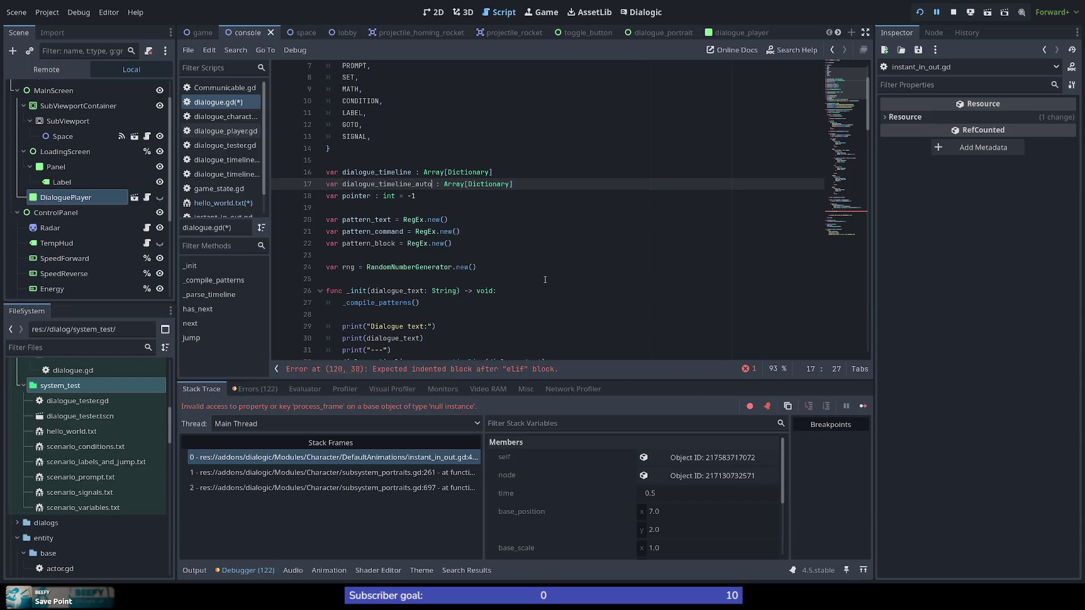
key(BackSpace)
key(BackSpace)
key(BackSpace)
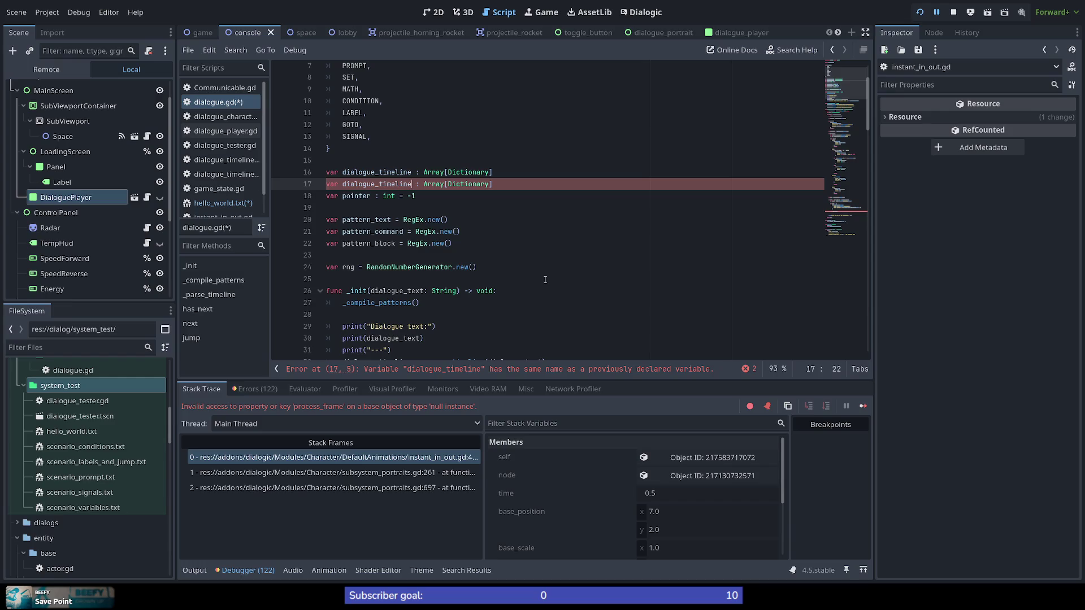
key(ctrl+Right)
key(shift+Left)
key(shift+Left)
key(shift+Left)
text(generated)
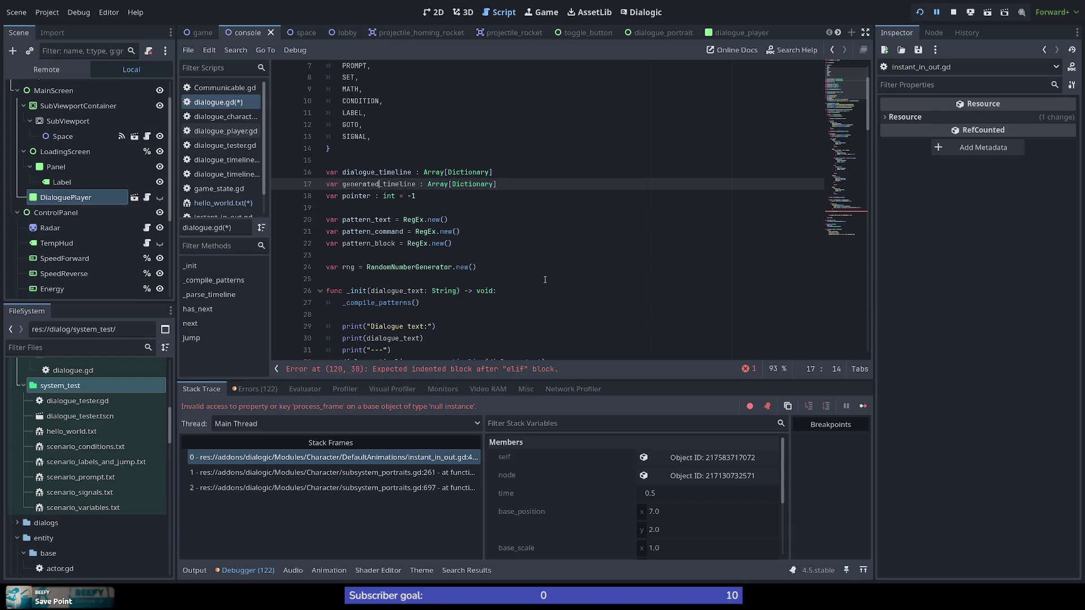
double_click(395, 184)
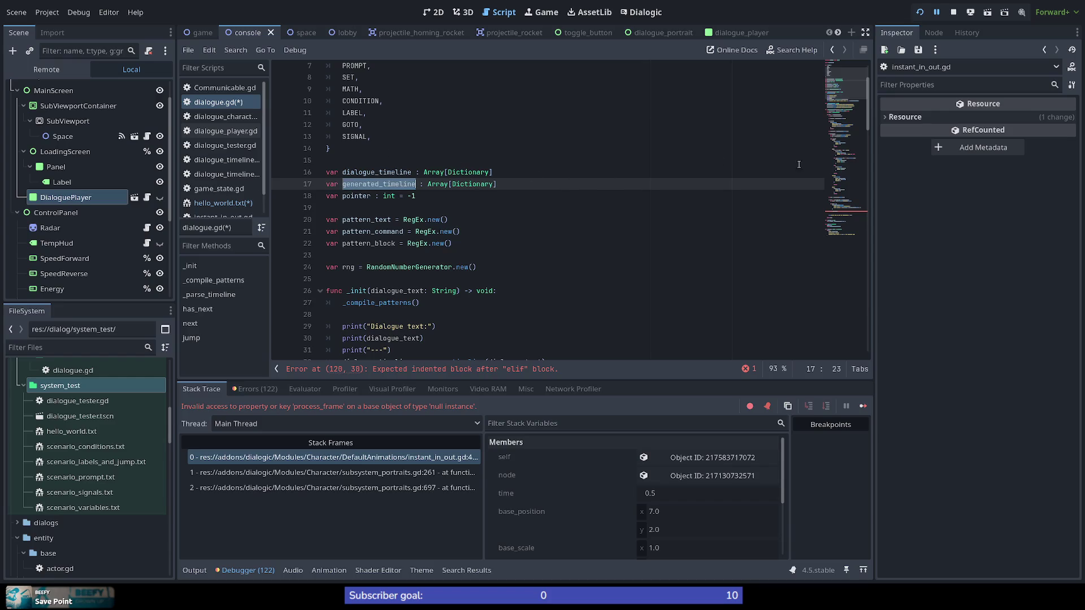
click(847, 216)
click(428, 257)
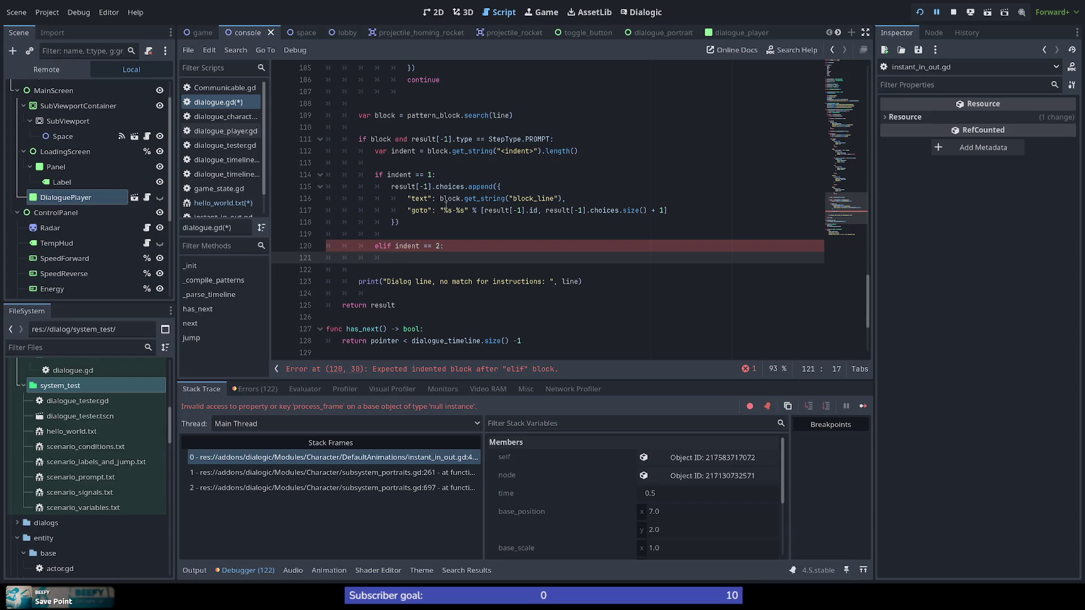
Start a generated_timeline.append({ }) call directly under the indent == 1 check
click(416, 221)
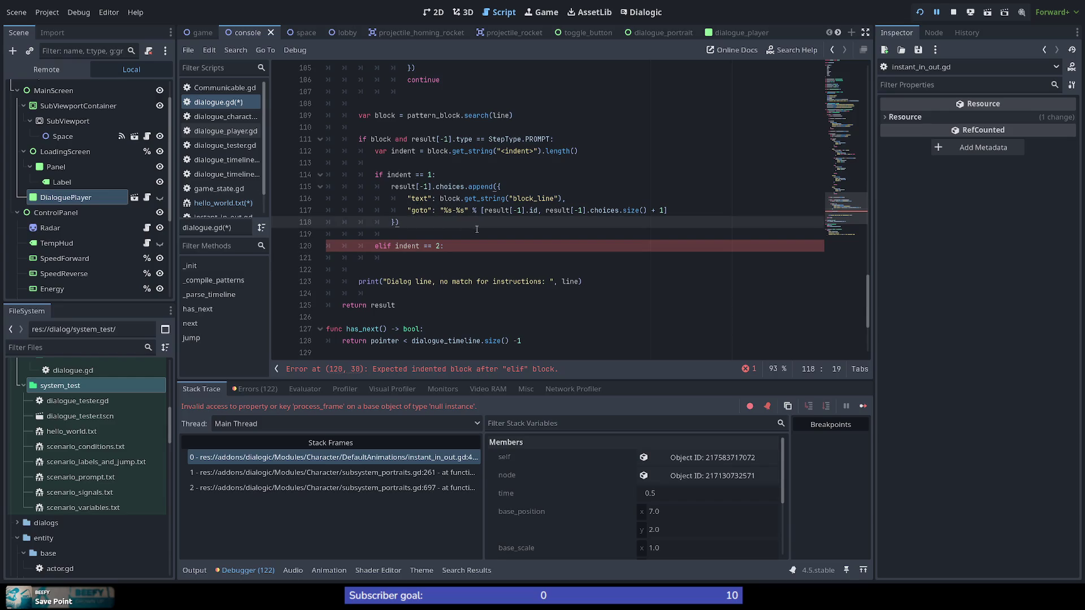
key(Return)
key(Return)
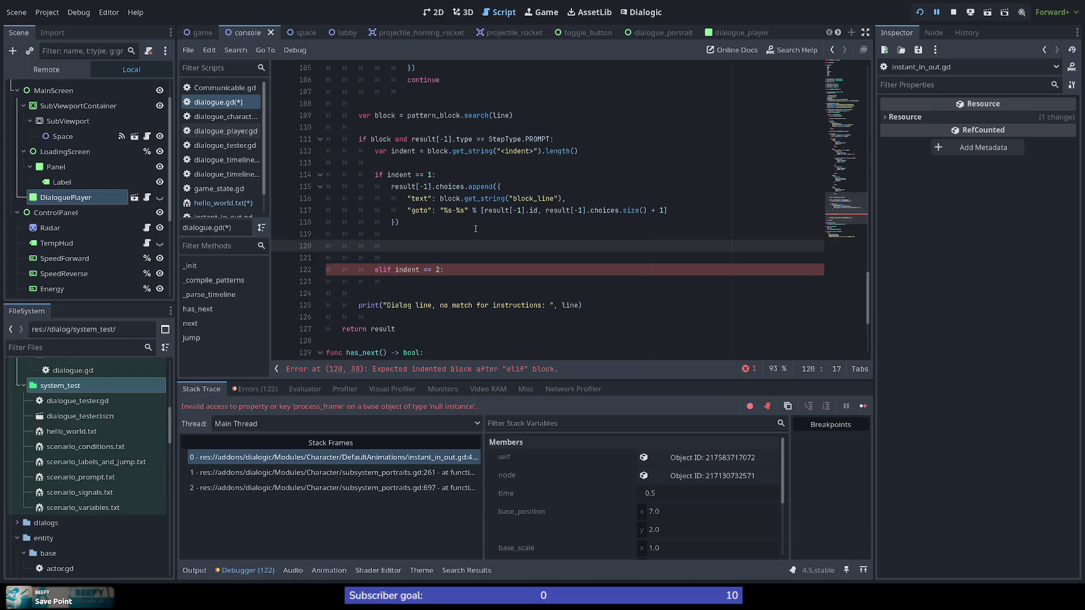
key(ctrl+z)
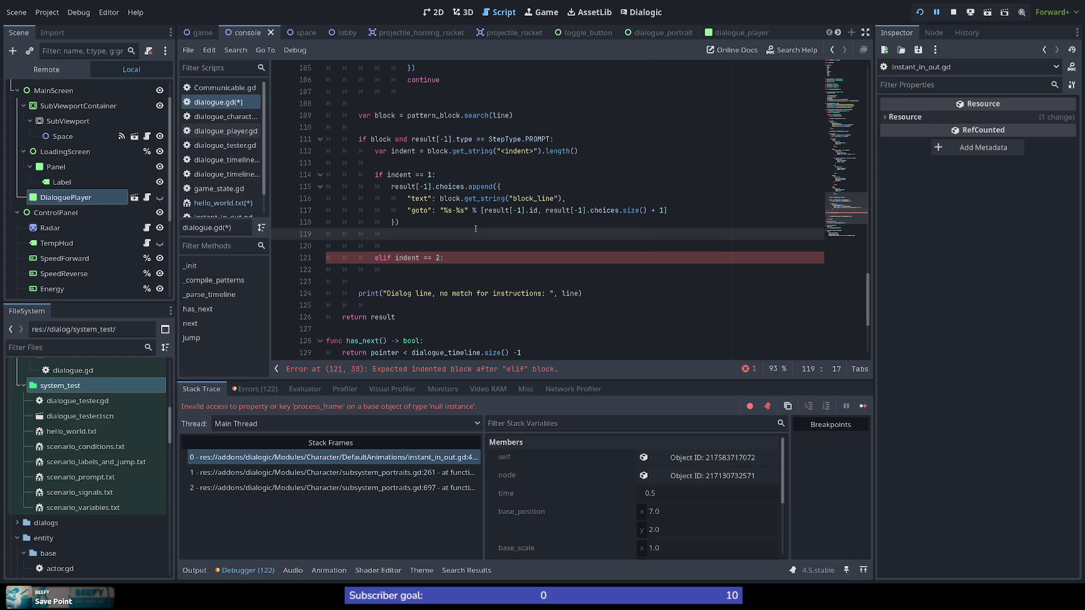
key(Up)
key(Up)
key(Up)
key(End)
key(Return)
text(generated_timeline.append)
text(({)
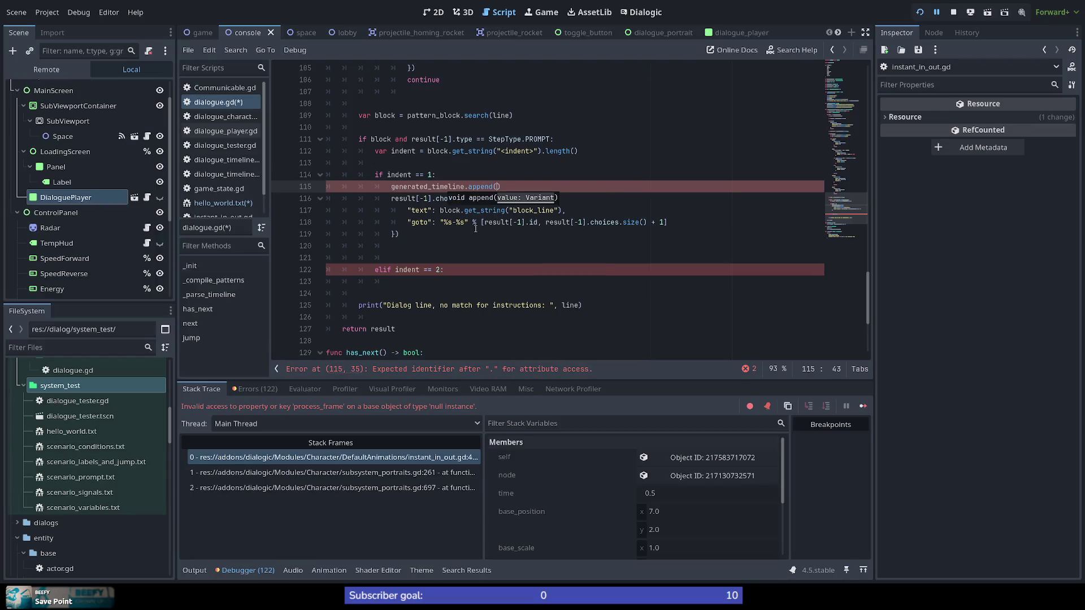
key(Return)
key(Down)
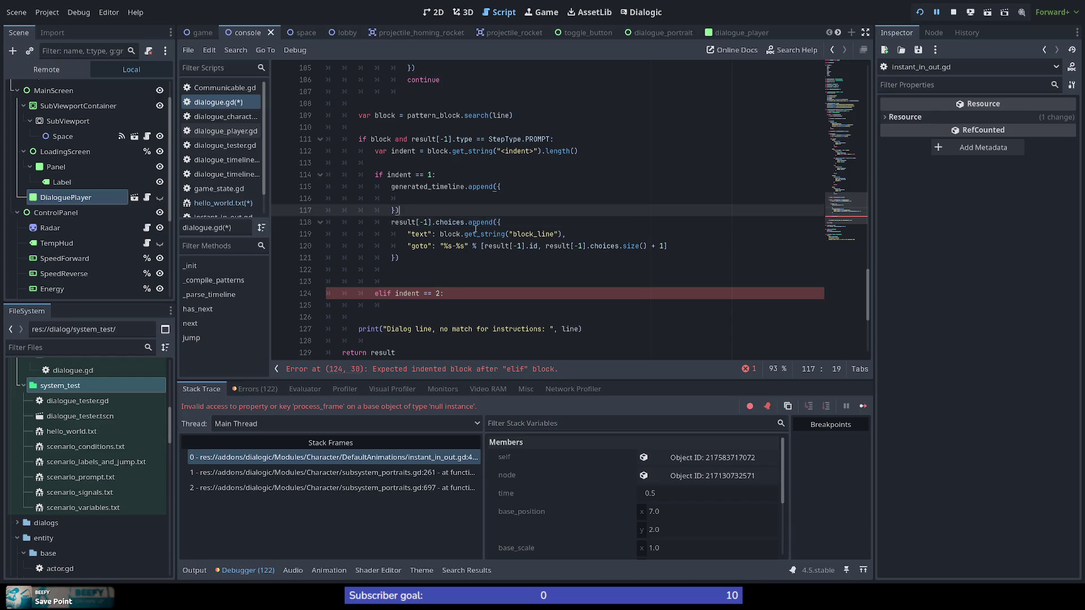
key(Return)
key(Up)
key(Up)
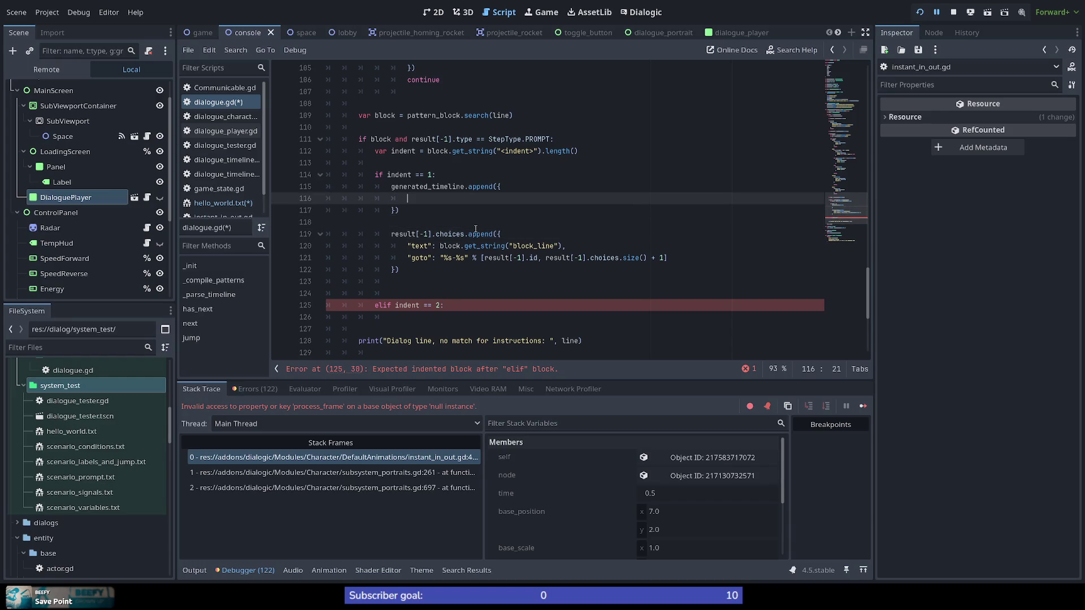
Give the appended dictionary a "type": StepType.GOTO entry
text(")
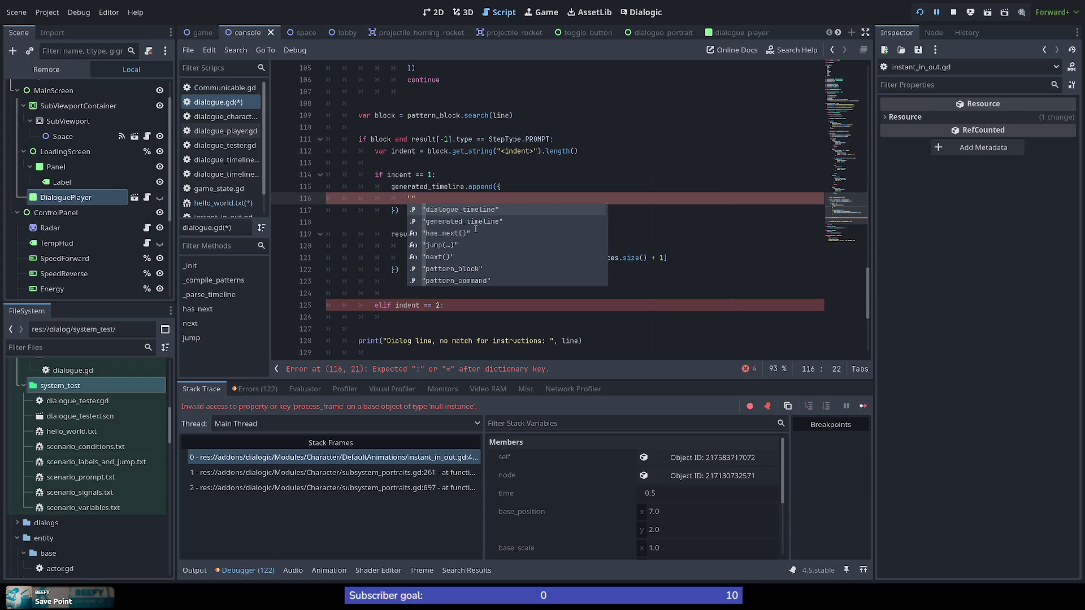
text(type")
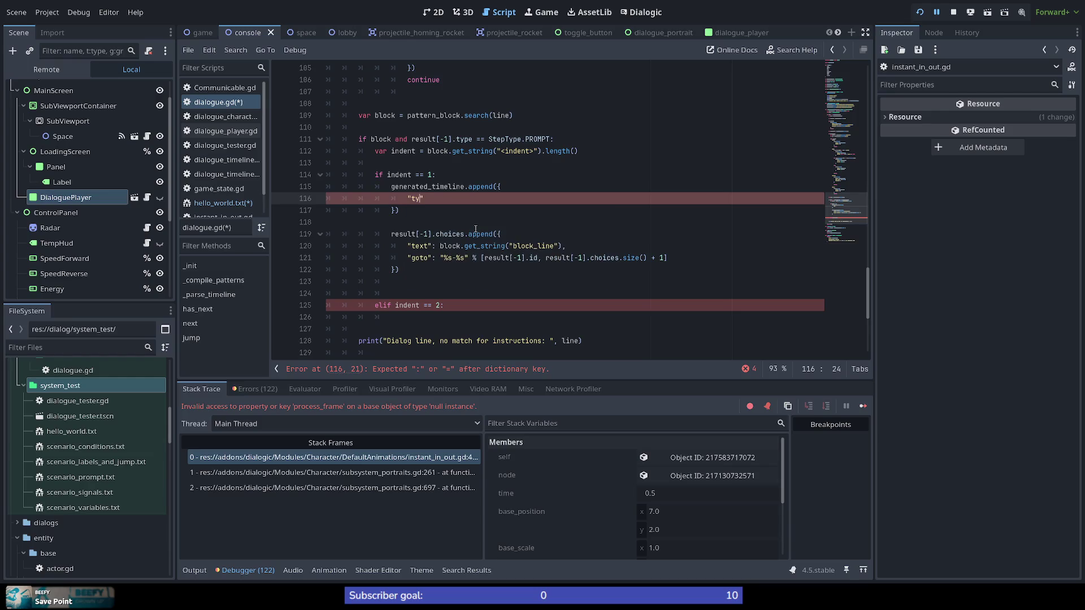
text(: )
text(goto)
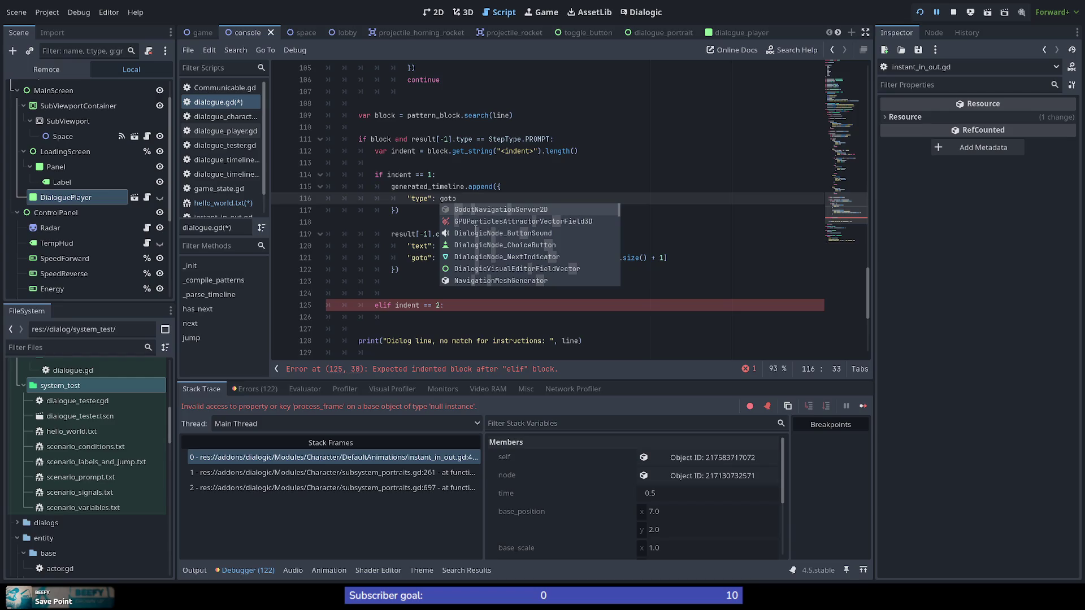
key(Escape)
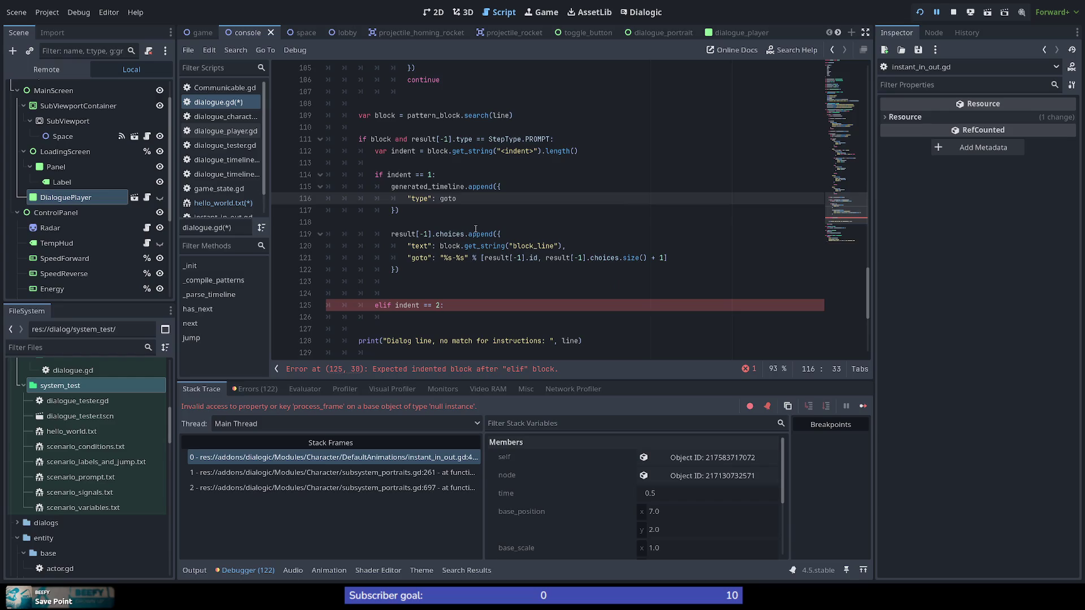
key(Down)
key(Down)
key(Up)
key(Up)
key(Up)
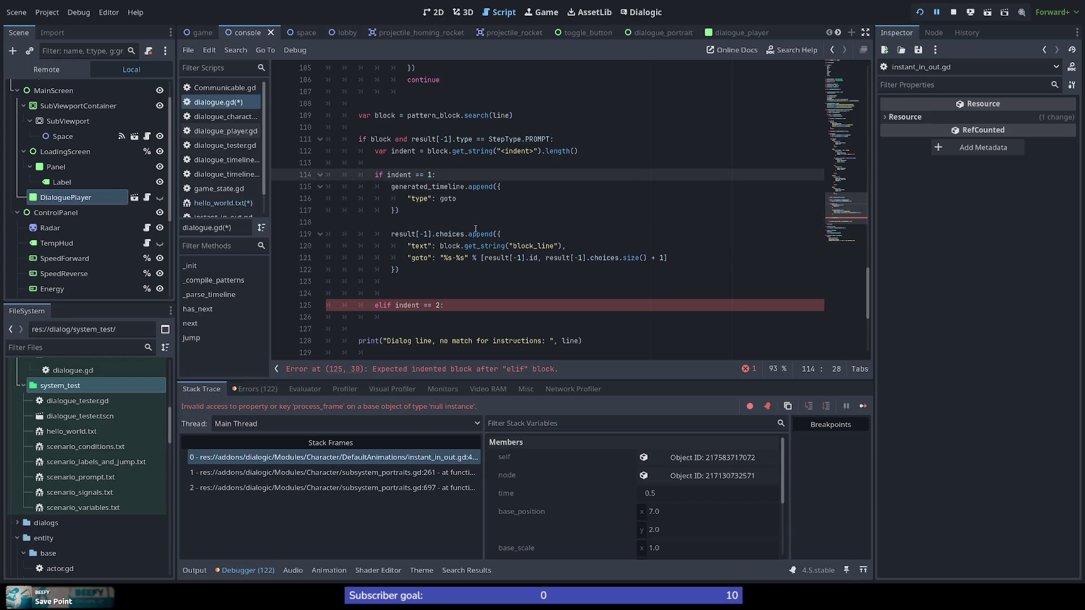
key(Down)
key(Down)
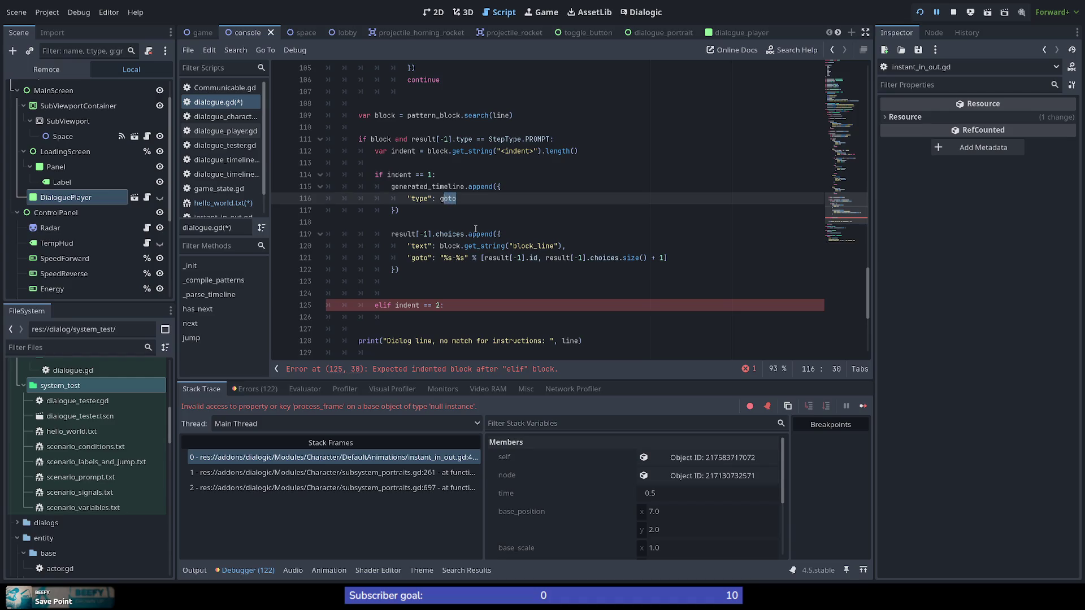
key(BackSpace)
key(BackSpace)
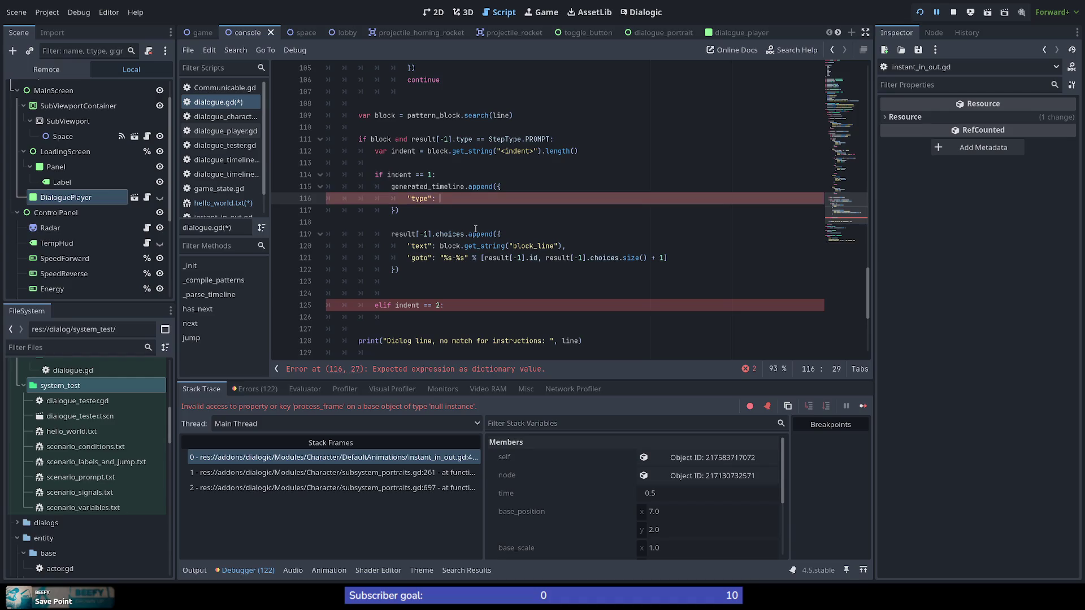
text(Step)
text(Type.GOTO)
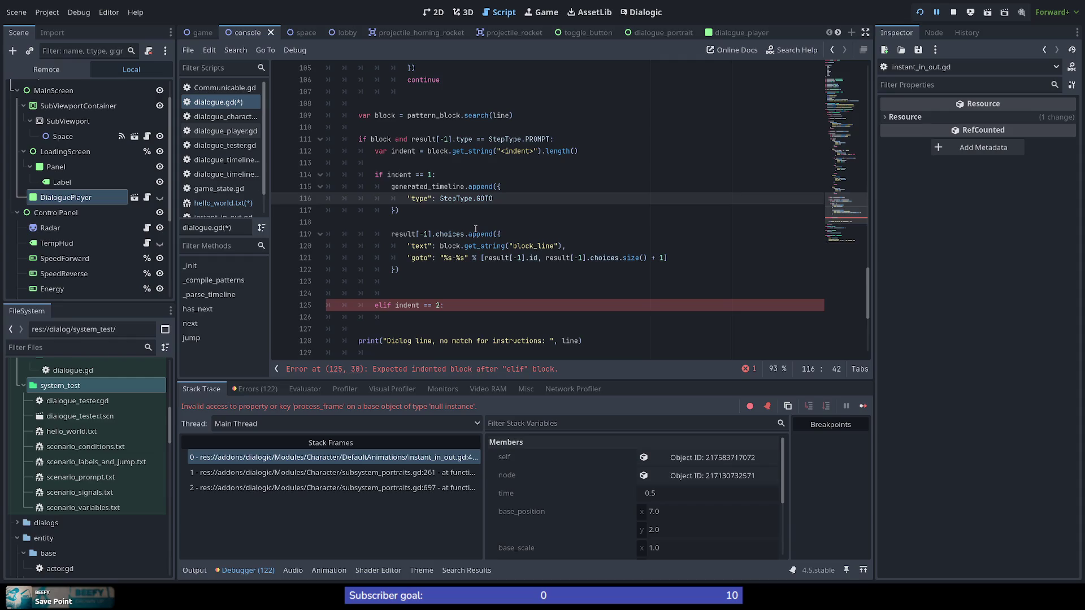
key(Return)
text(")
click(503, 174)
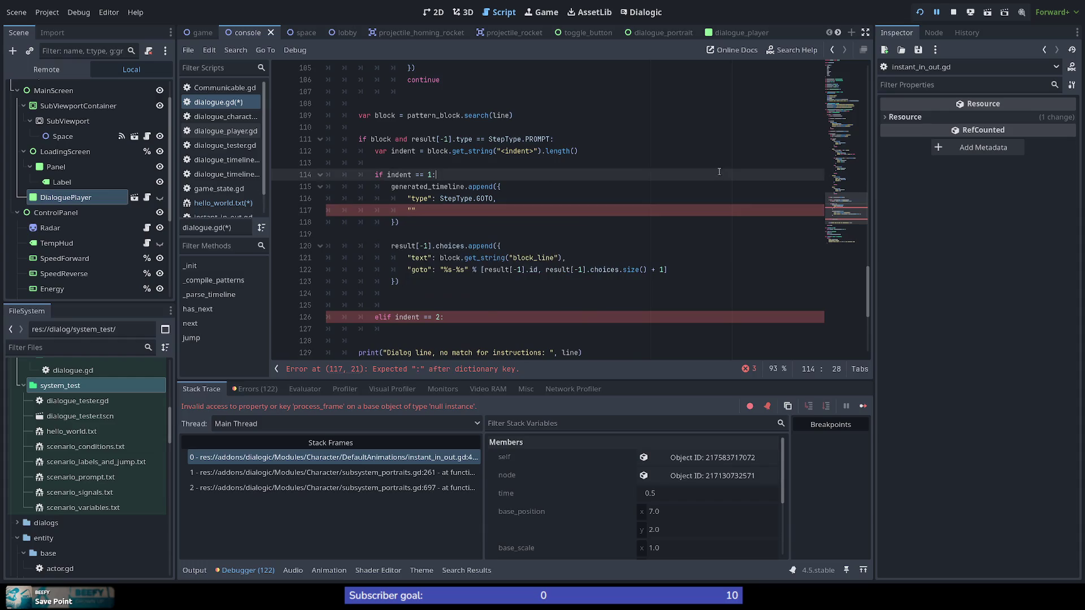
Add a "label": "END" entry to the GOTO step's dictionary
scroll(462, 317, up, 7)
scroll(463, 320, down, 3)
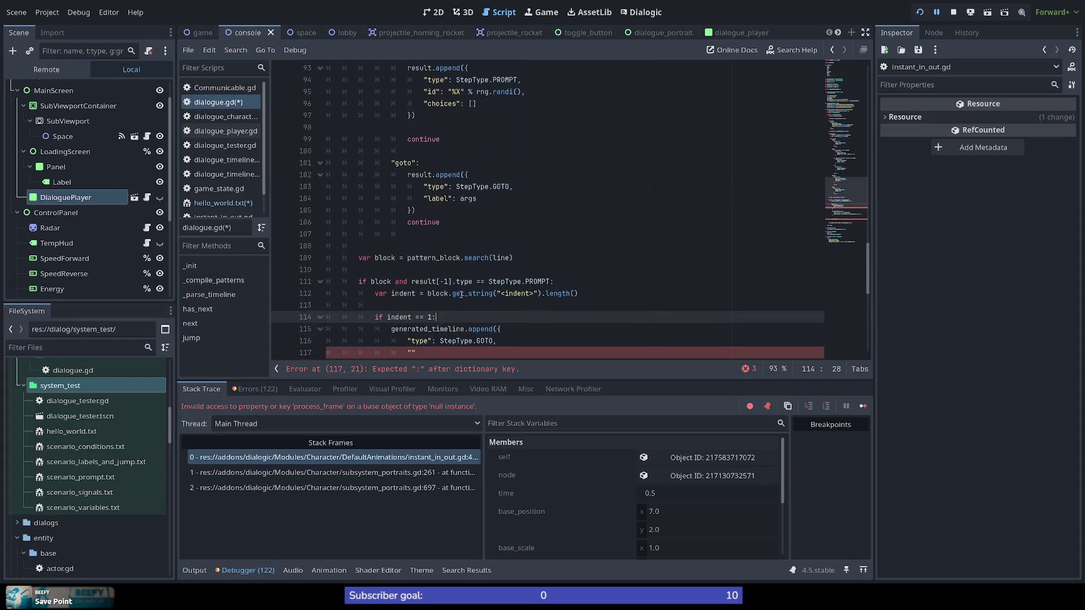
scroll(487, 229, down, 3)
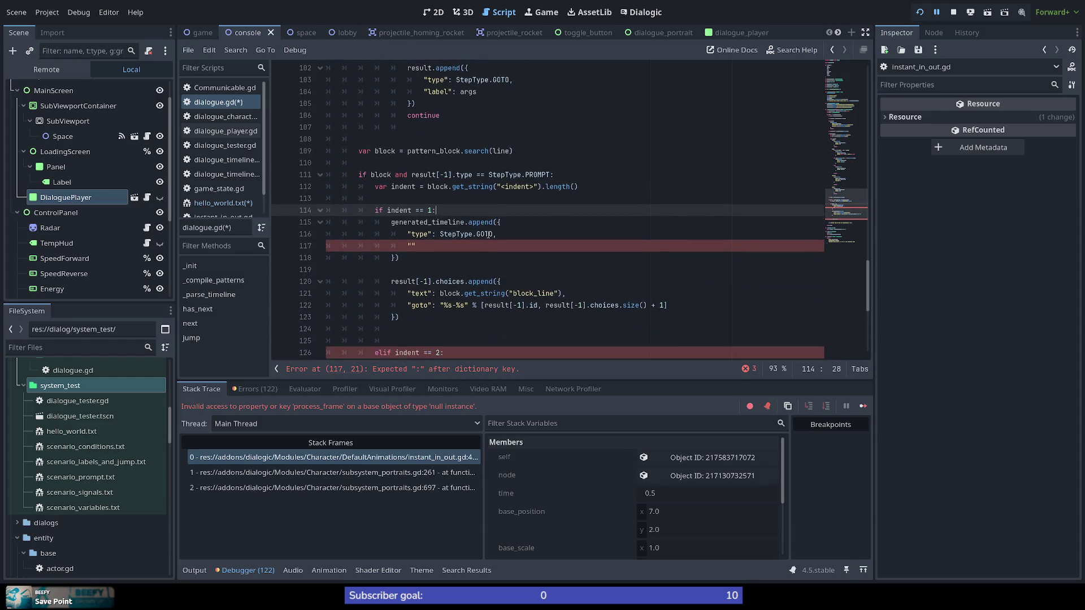
click(411, 246)
text(label)
key(Right)
text(: ")
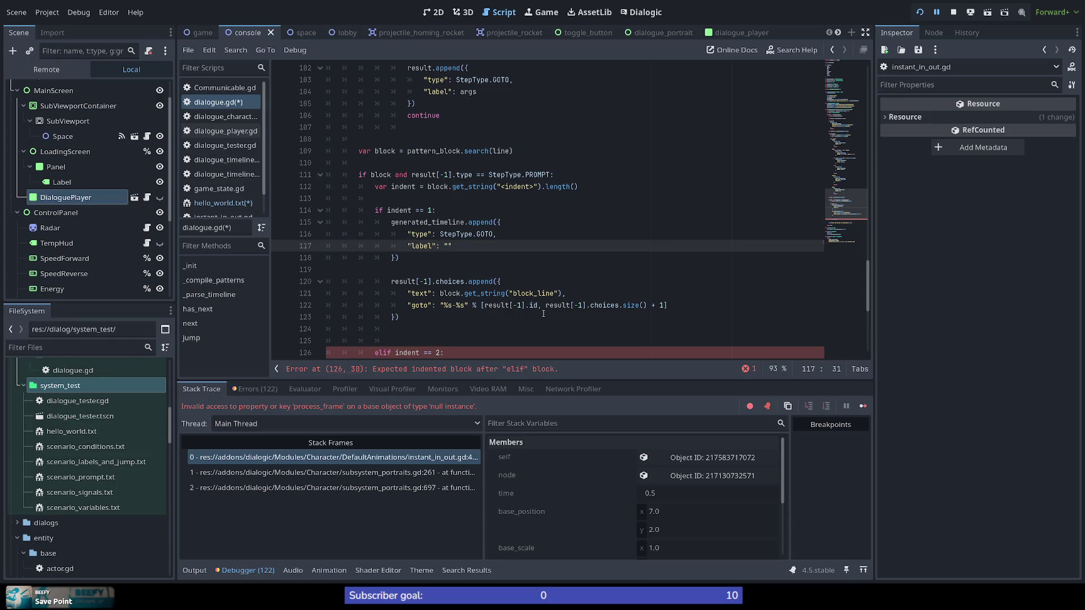
scroll(473, 164, up, 10)
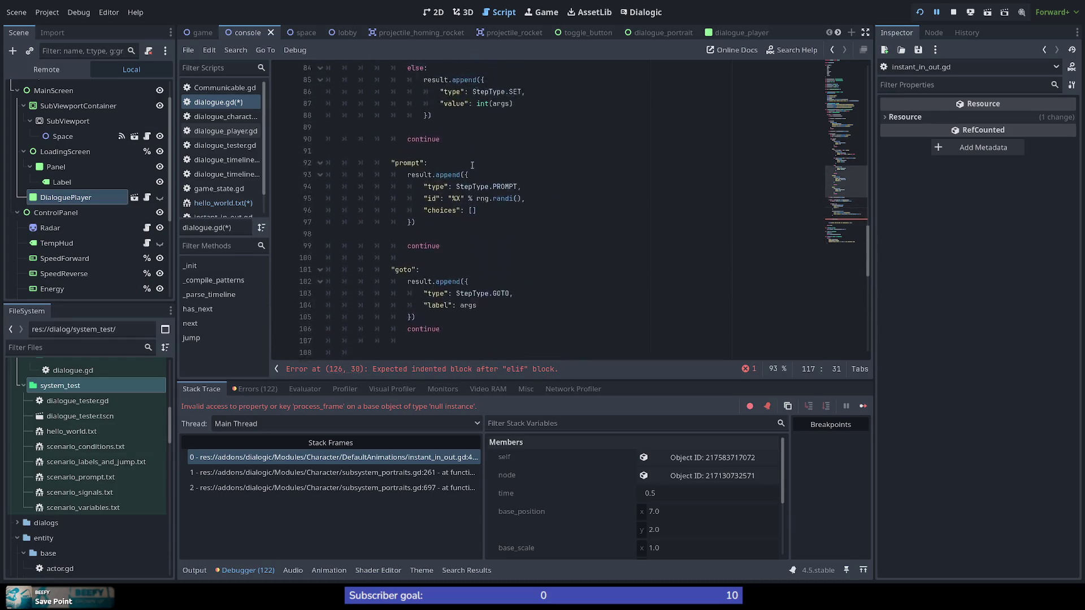
scroll(446, 224, down, 1)
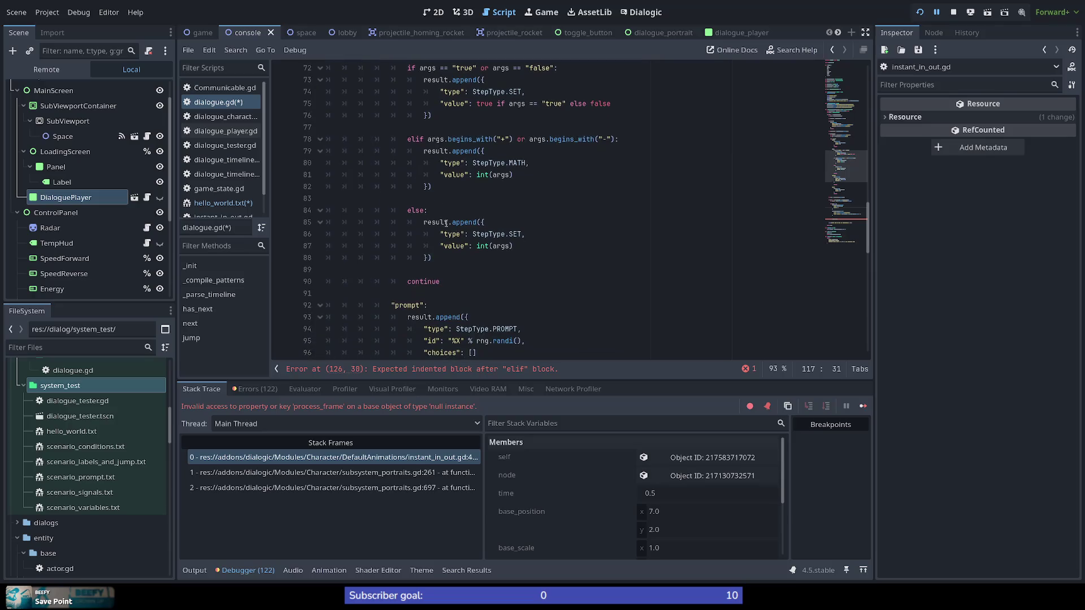
scroll(446, 223, down, 15)
scroll(447, 220, up, 5)
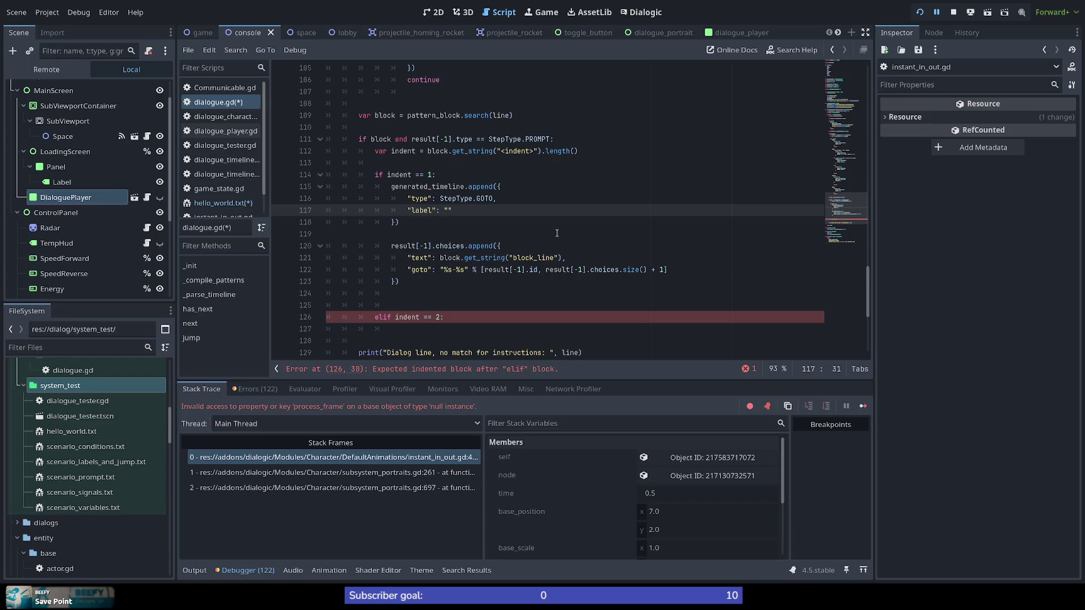
text(END)
key(Down)
key(Up)
key(Up)
key(Up)
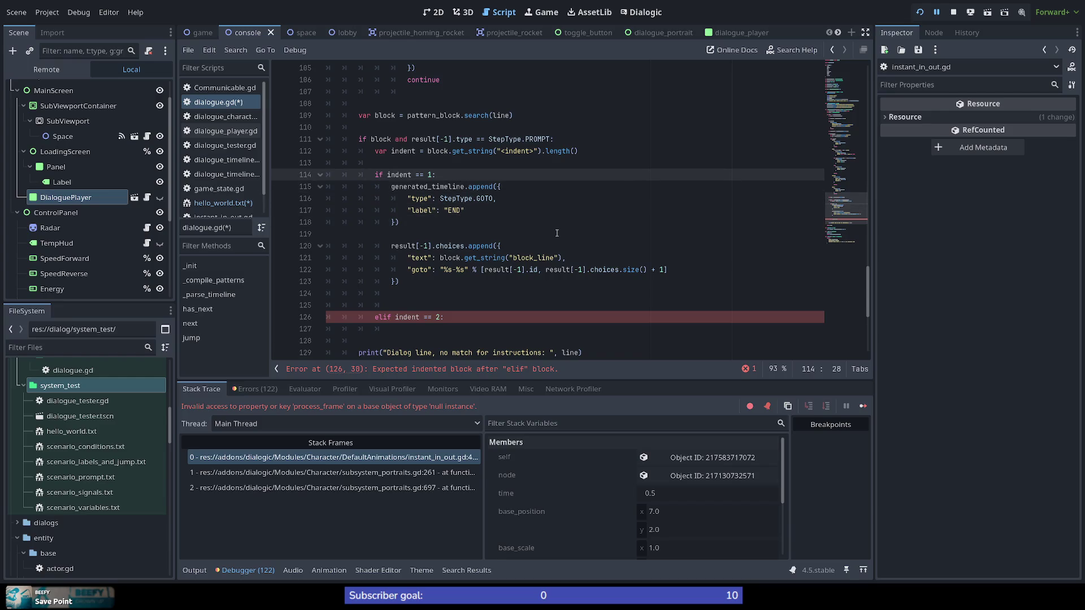
key(Return)
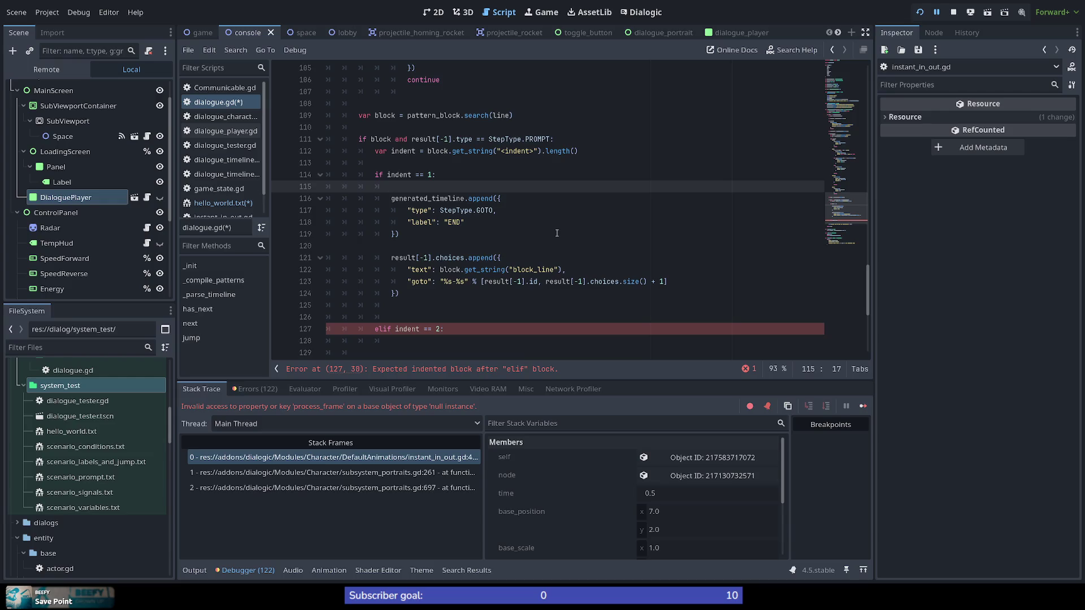
Delete the blank line so the GOTO append sits right under indent == 1
key(shift+Home)
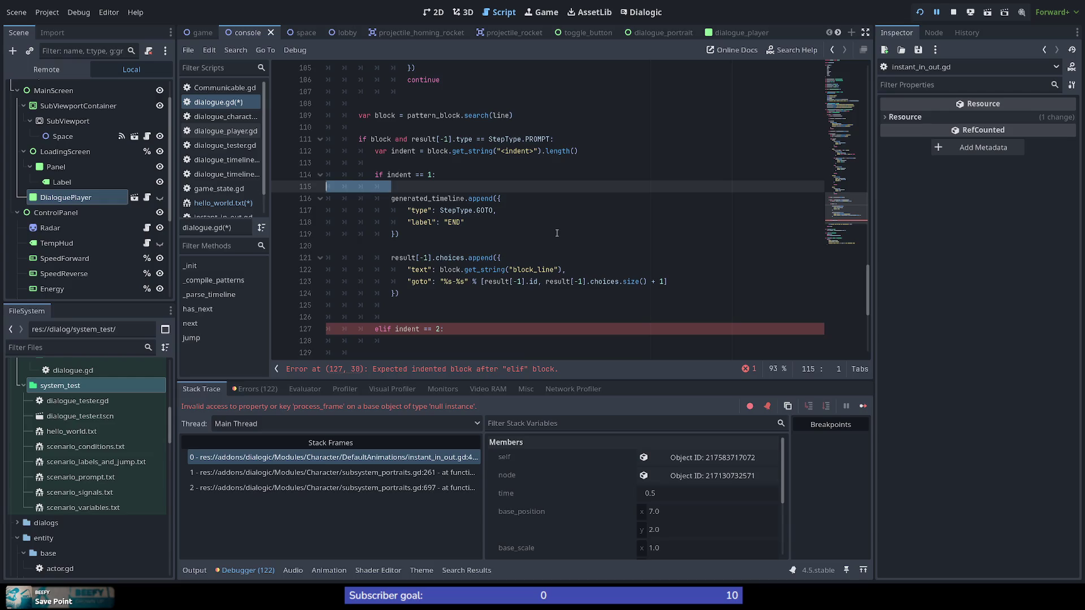
key(Delete)
key(Delete)
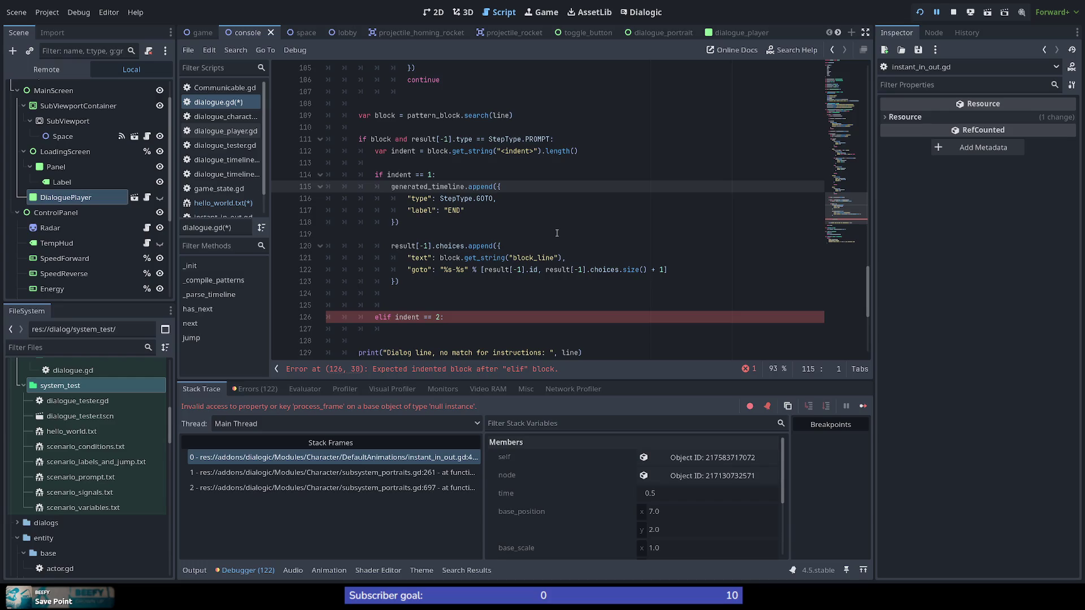
key(Down)
key(Down)
key(Down)
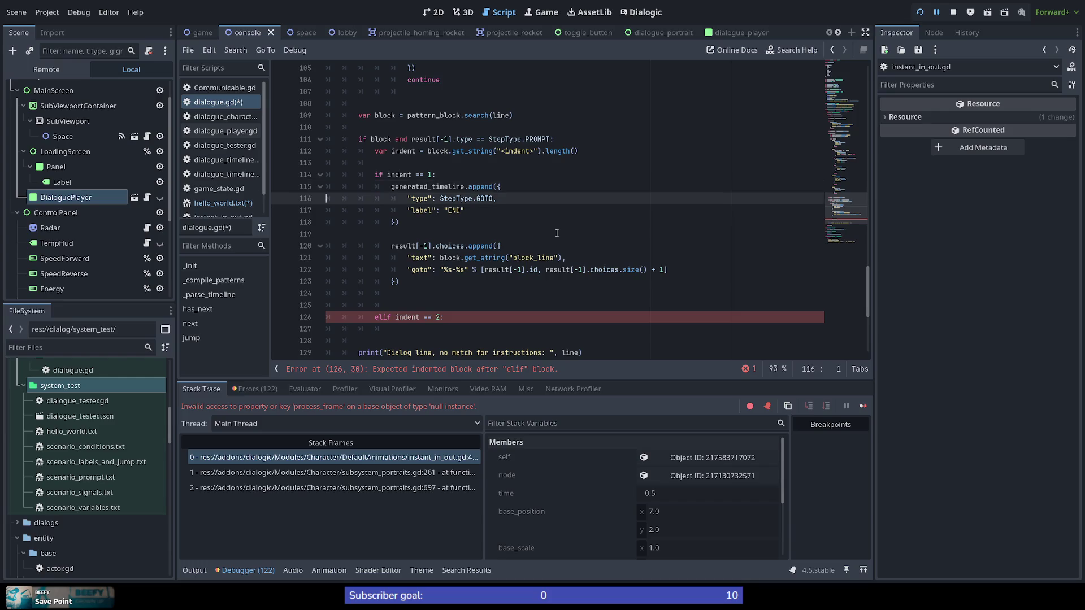
key(End)
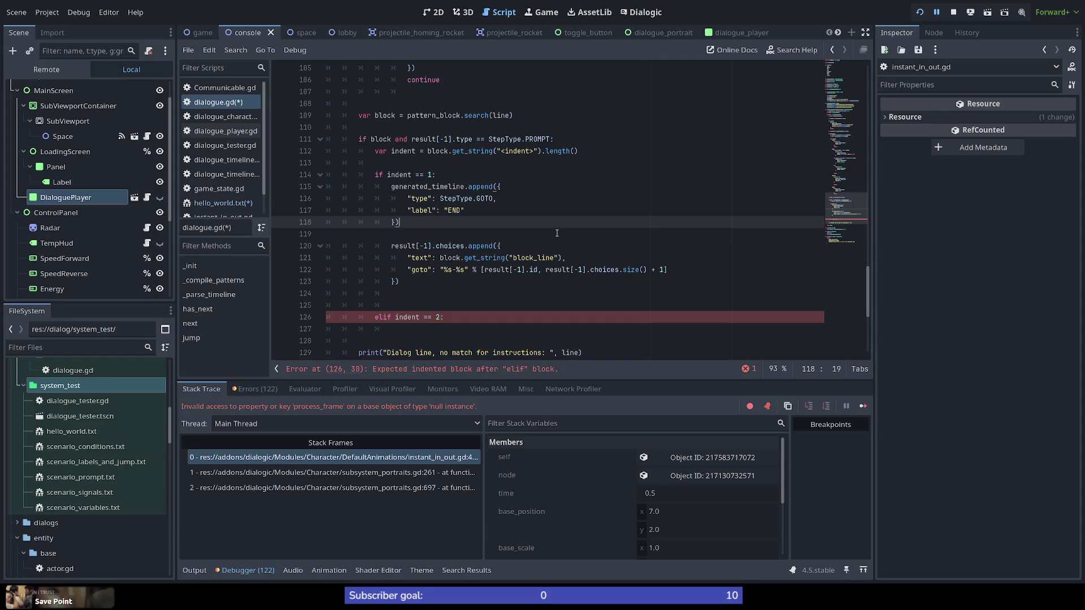
key(Up)
key(Up)
key(Up)
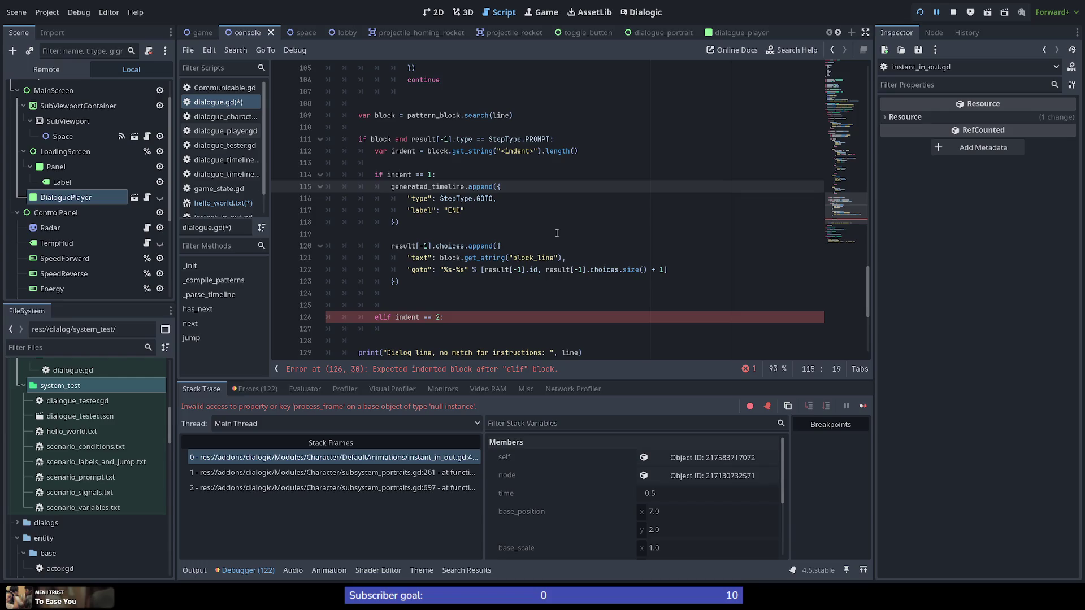
Review the GOTO END append block line by line
key(Down)
key(Down)
key(Down)
key(Down)
key(Up)
key(Up)
key(Down)
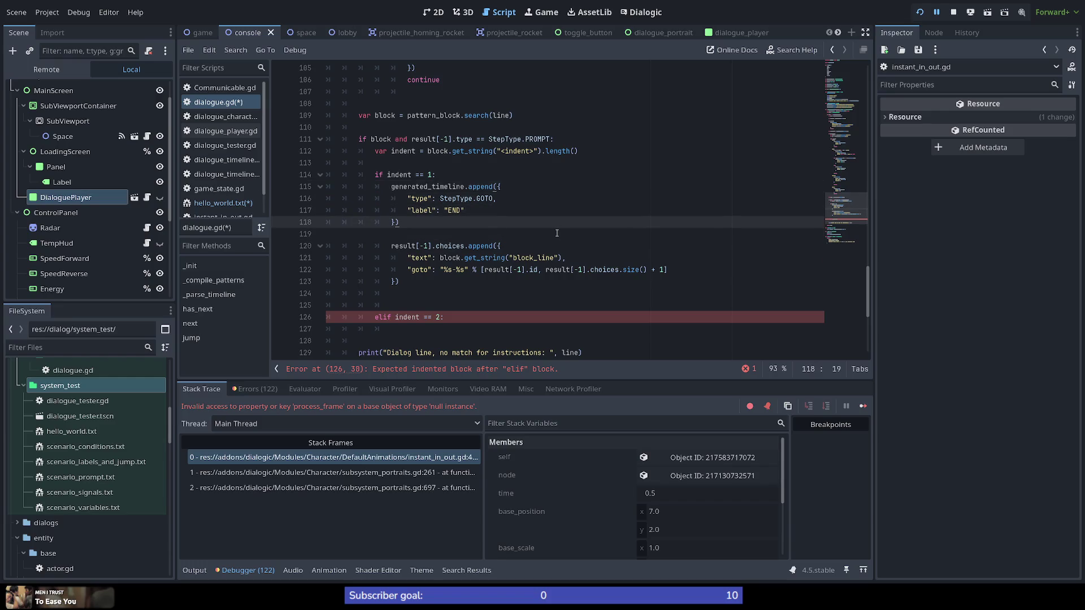
key(Up)
key(Up)
key(Up)
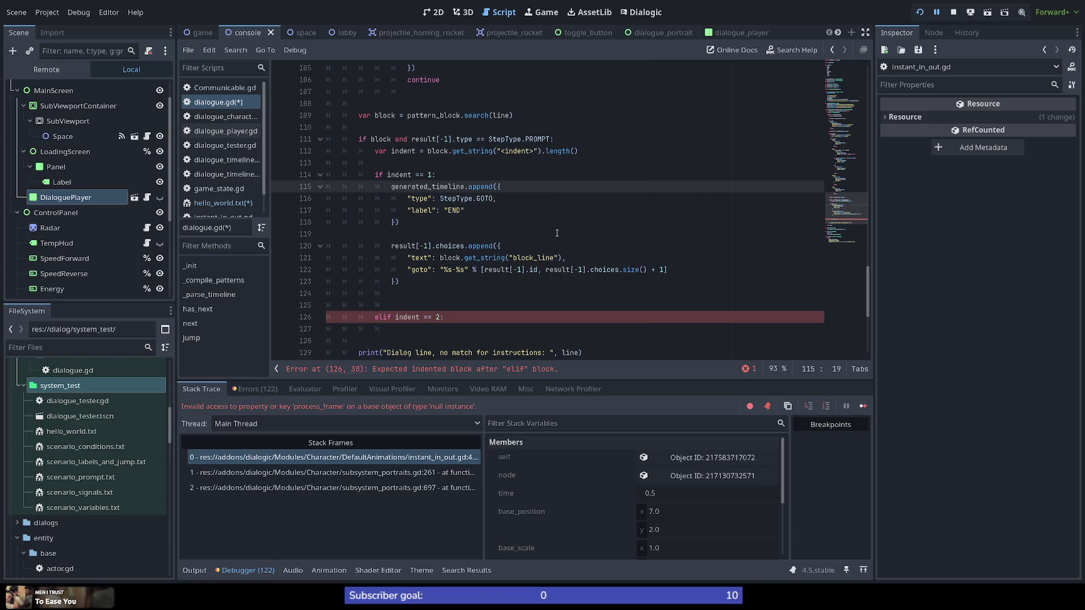
key(Down)
key(Down)
key(Down)
key(Up)
key(Up)
key(Up)
key(Left)
key(Up)
key(Down)
key(Up)
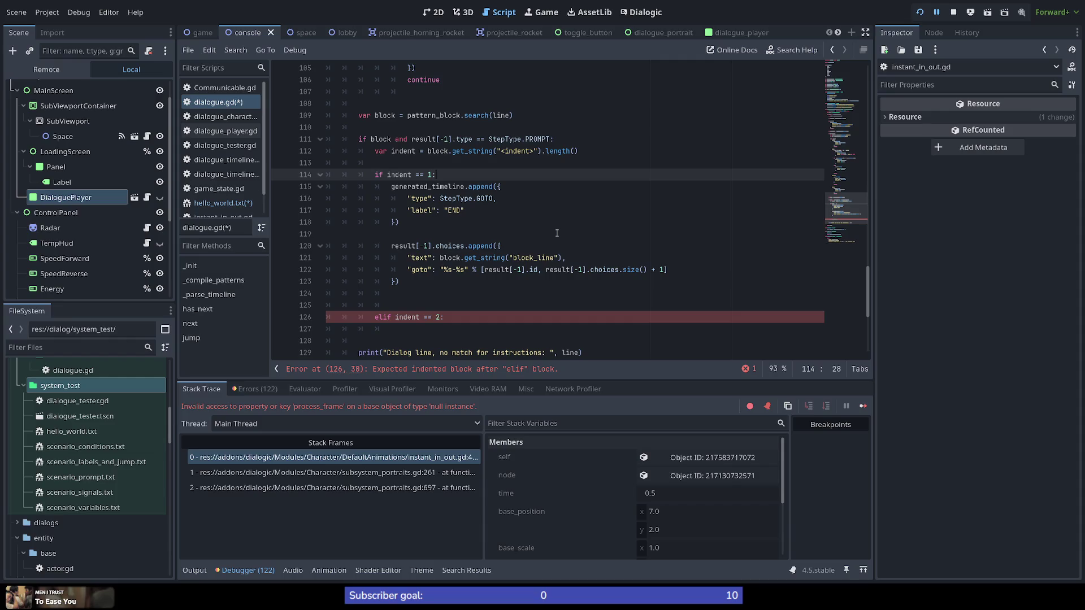
scroll(229, 185, down, 2)
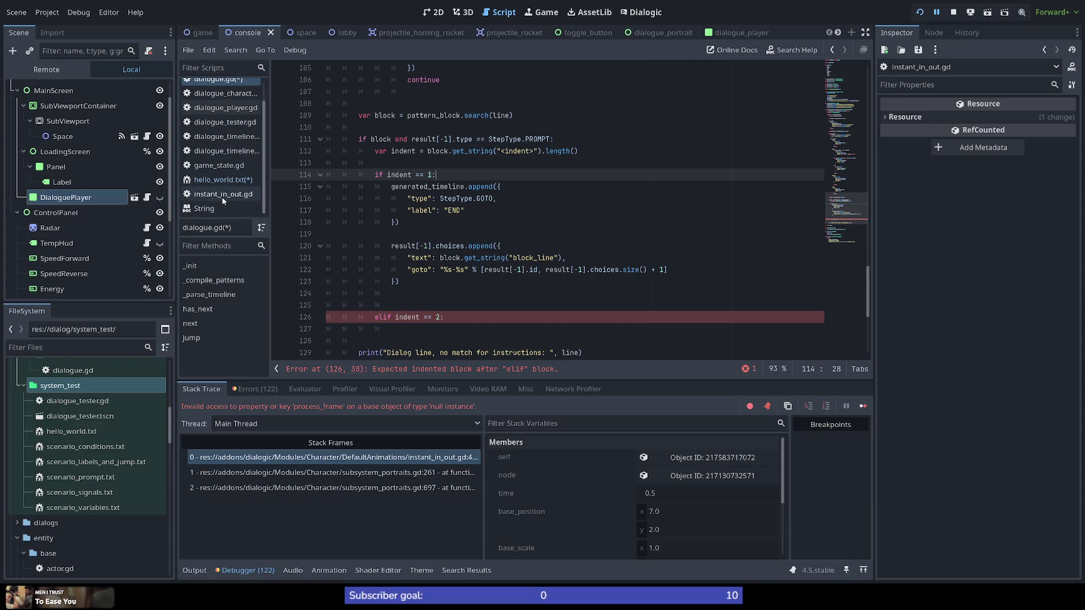
In hello_world.txt, inspect the generated [asd123-1] label and its goto END line
click(223, 180)
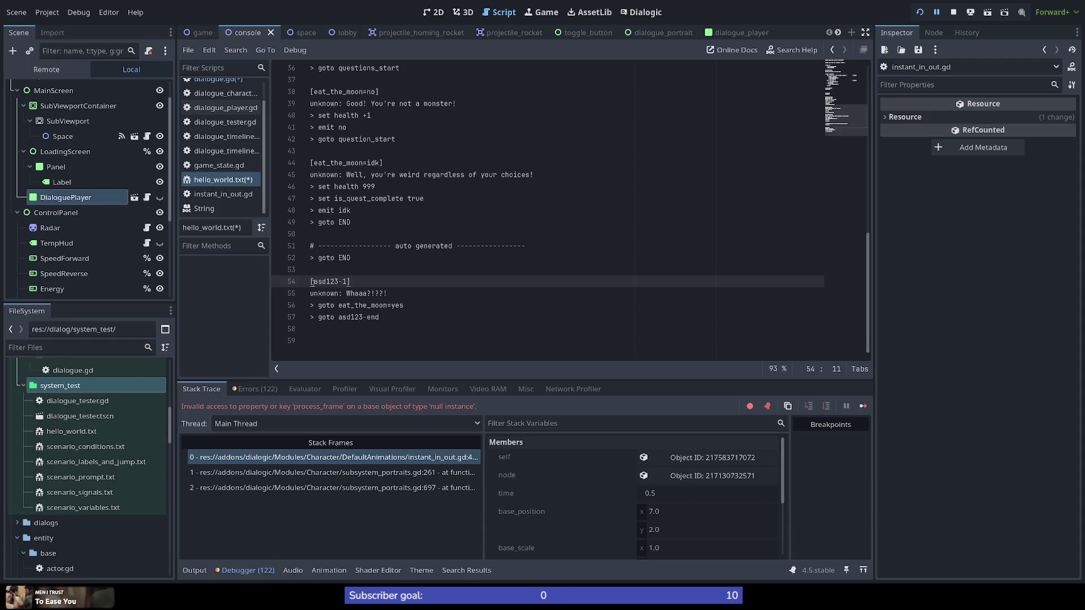
drag(312, 282, 352, 282)
drag(311, 261, 353, 258)
click(353, 259)
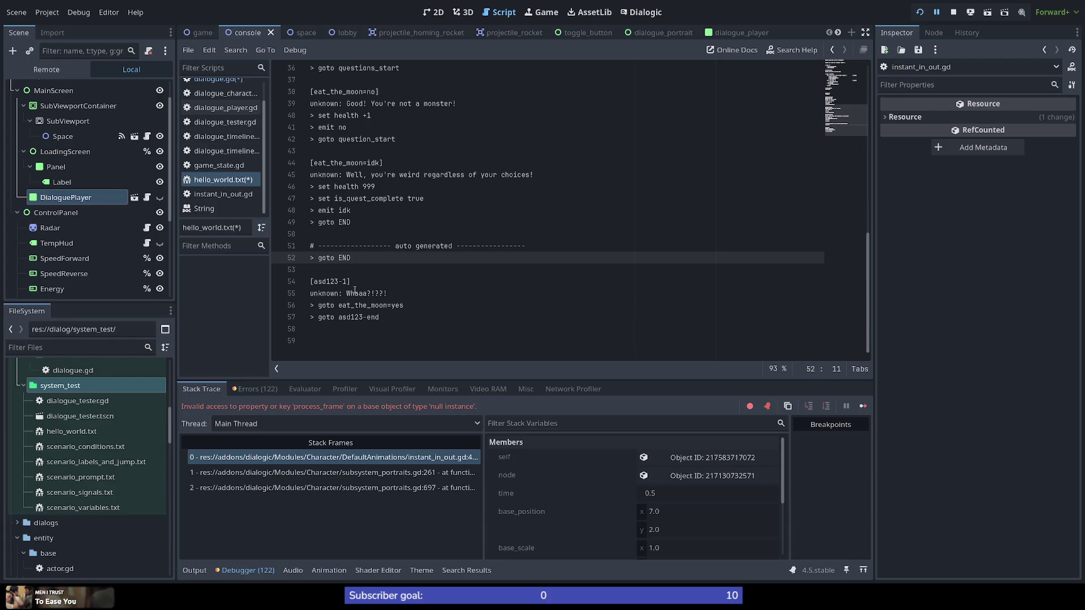
Check the goto eat_the_moon=yes and goto asd123-end lines, then save all files
click(355, 335)
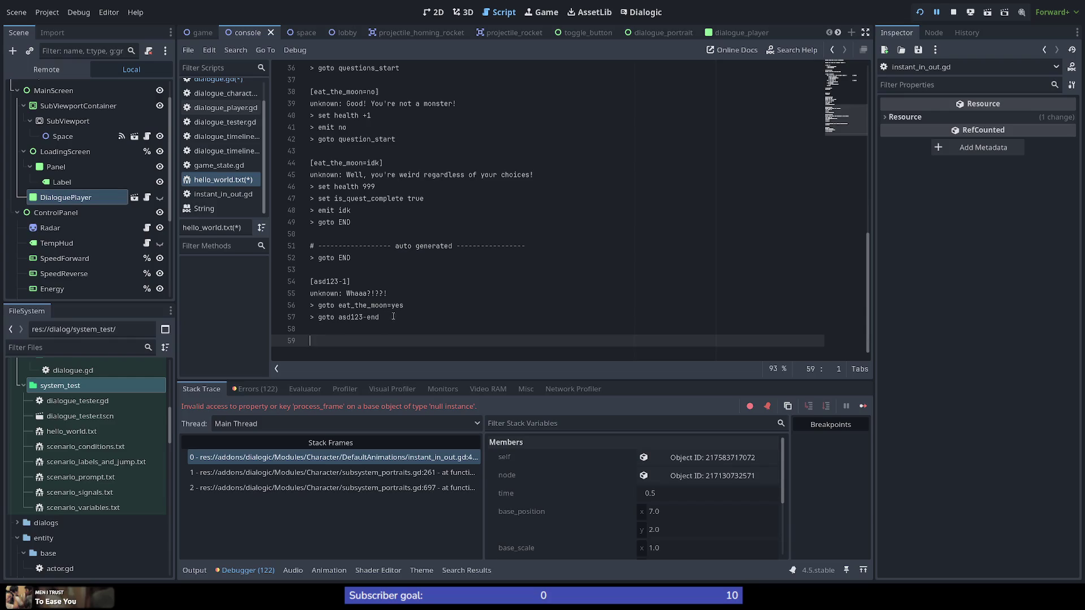
drag(404, 305, 304, 304)
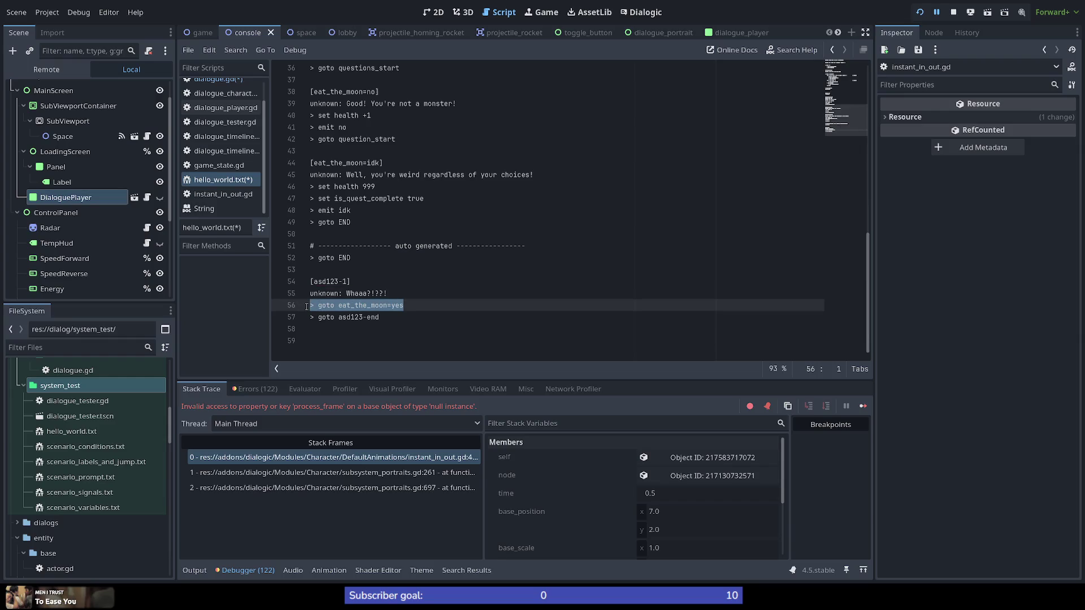
mouse_move(387, 314)
mouse_down()
mouse_move(308, 310)
mouse_move(302, 319)
mouse_up()
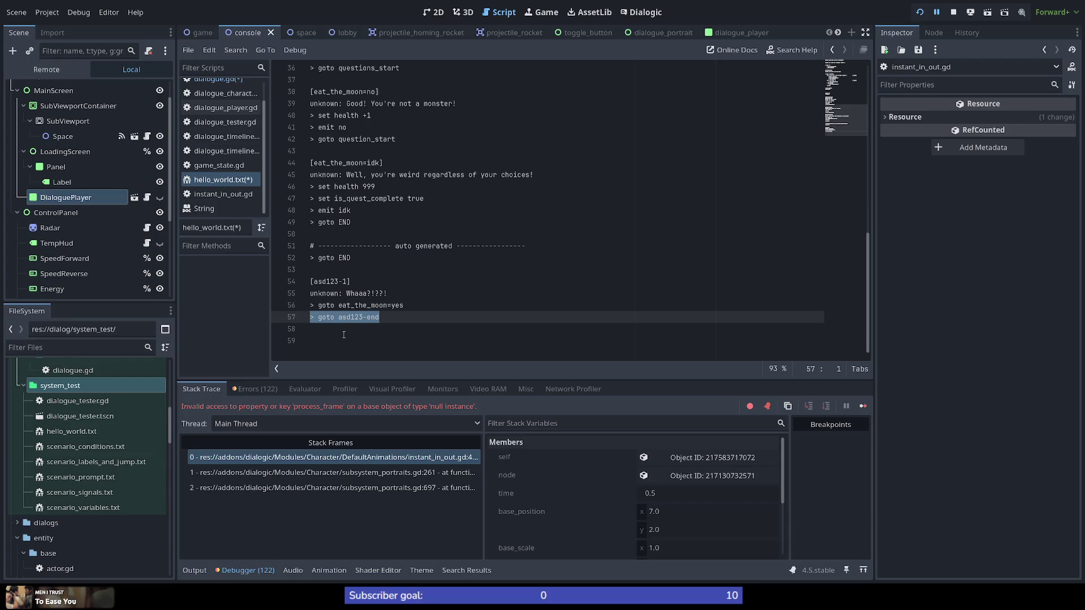
key(Down)
key(Down)
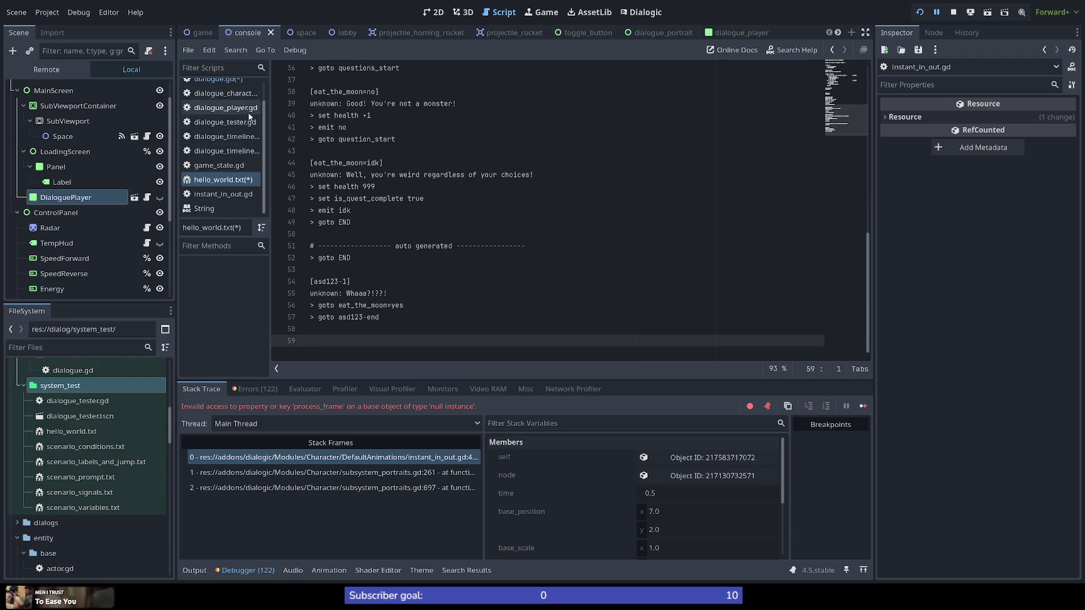
key(ctrl+s)
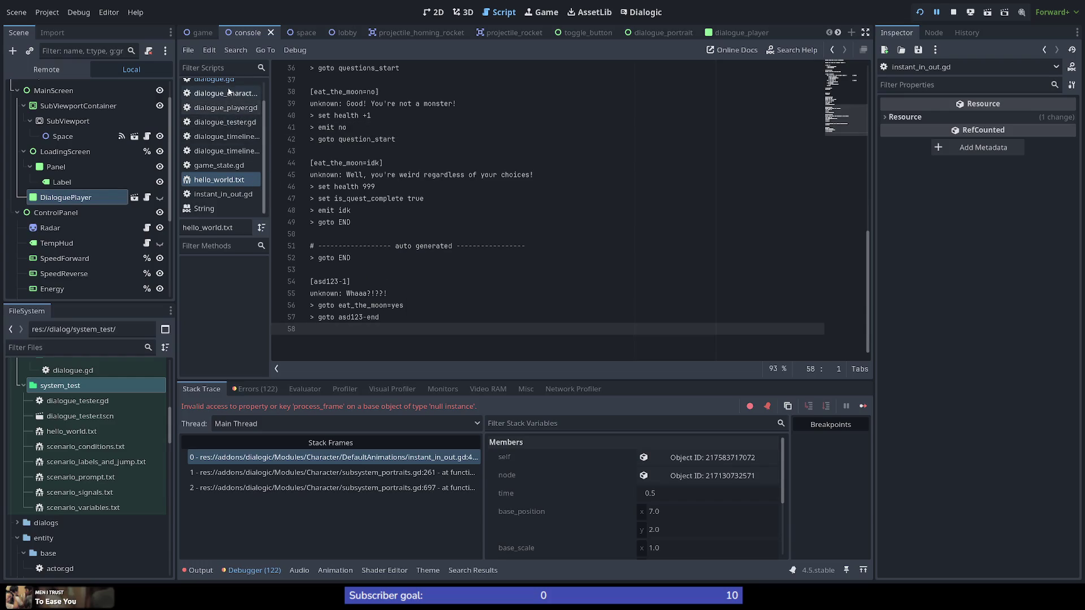
click(215, 79)
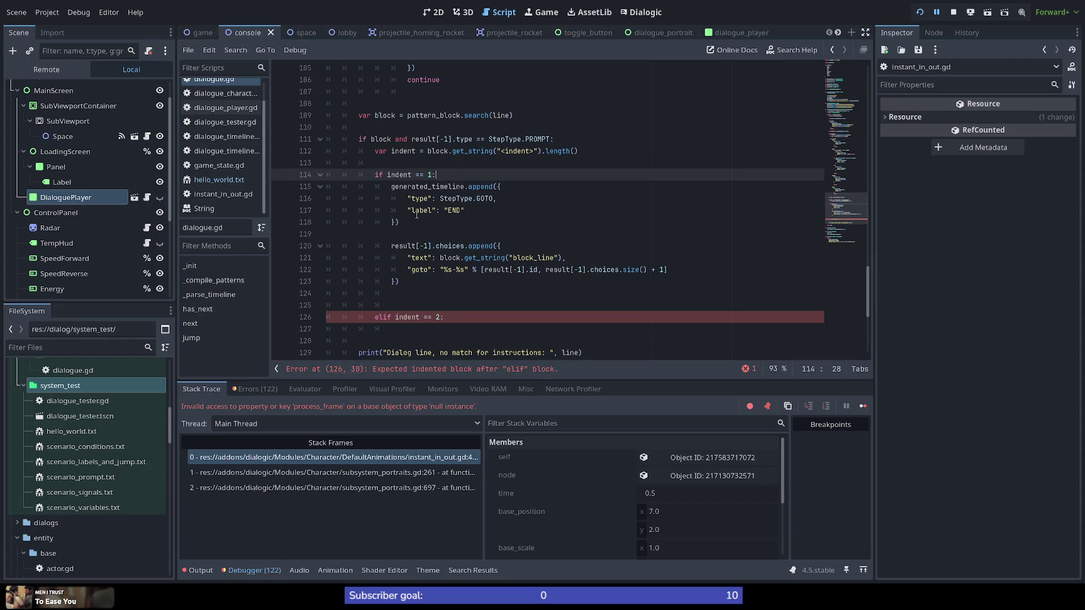
Add the condition 'if not result[-1].choices.size():' above the GOTO END append
key(Return)
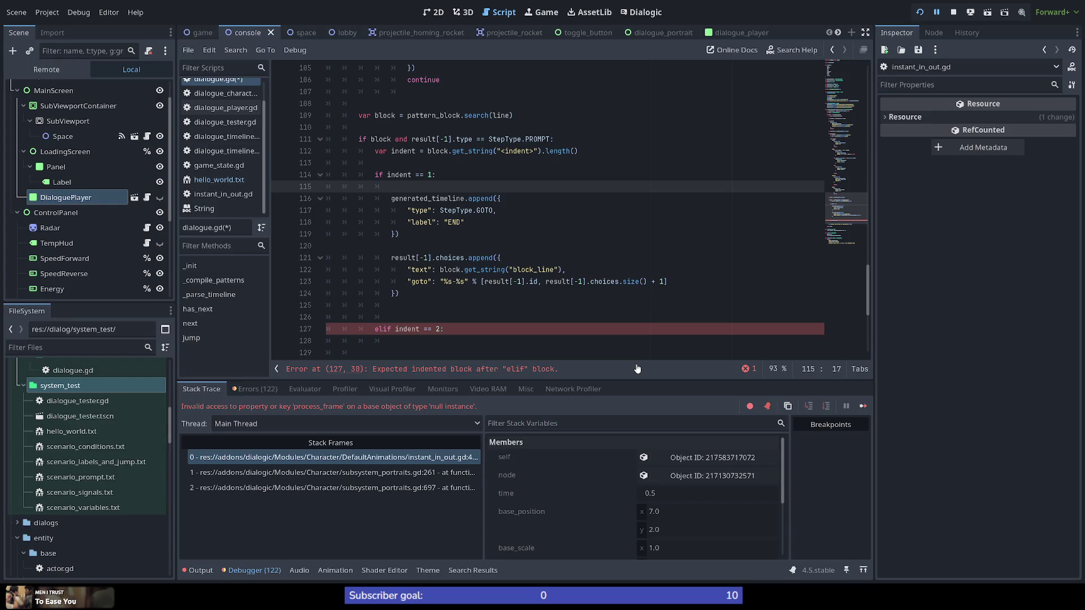
key(Down)
key(Down)
key(Down)
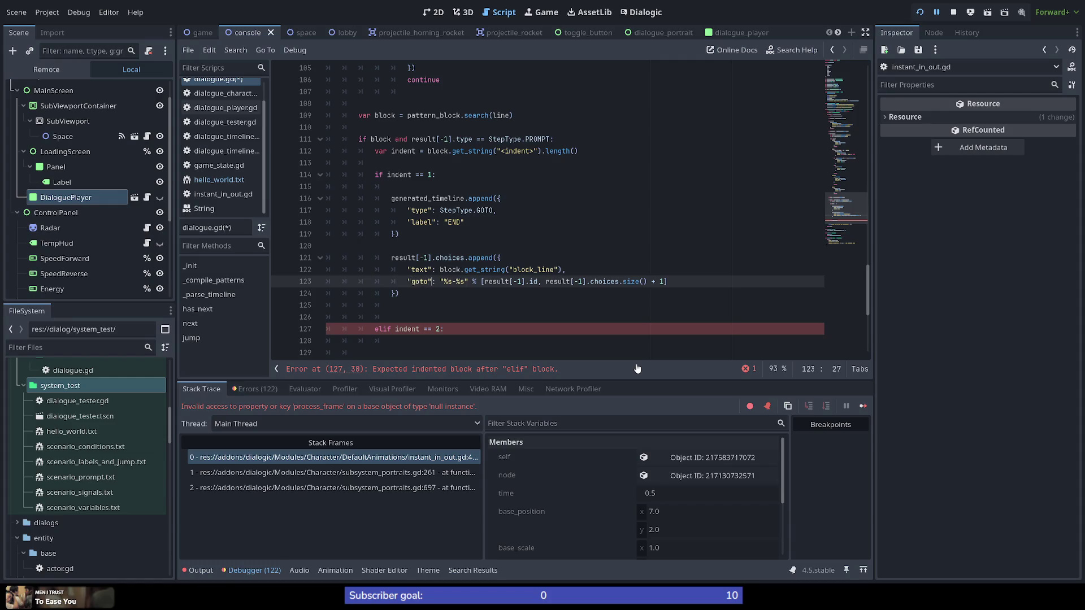
key(Right)
key(Right)
key(Right)
key(shift+End)
key(shift+Left)
key(ctrl+c)
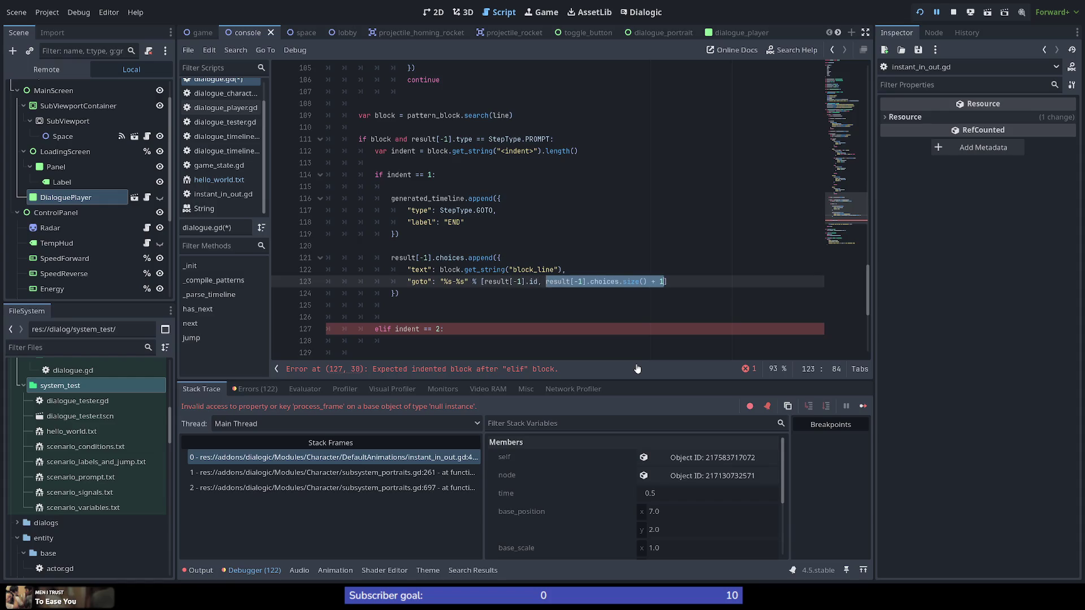
key(Up)
key(Up)
key(Up)
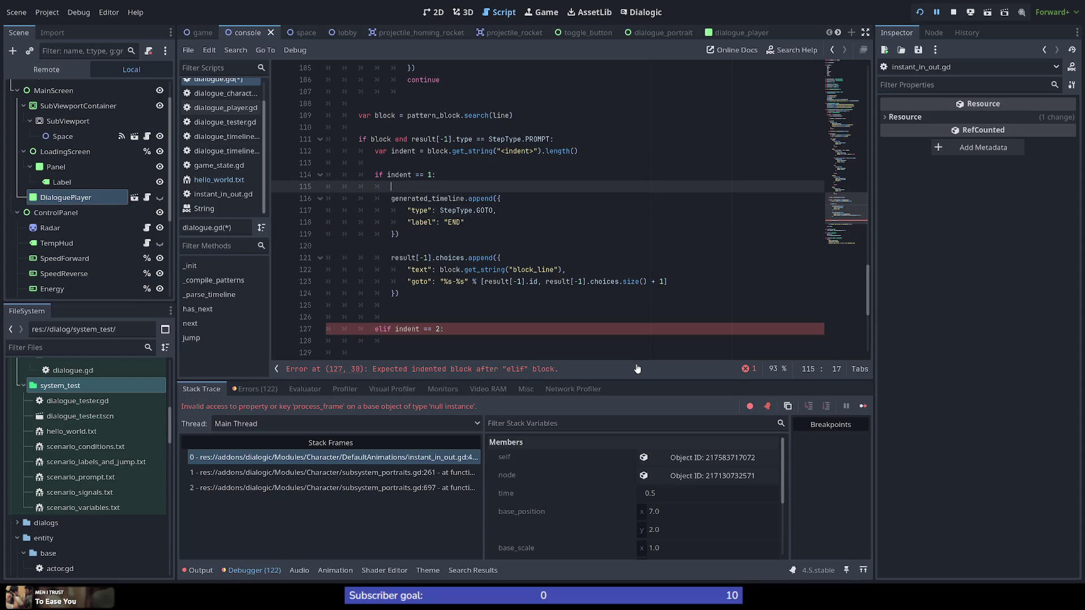
key(Return)
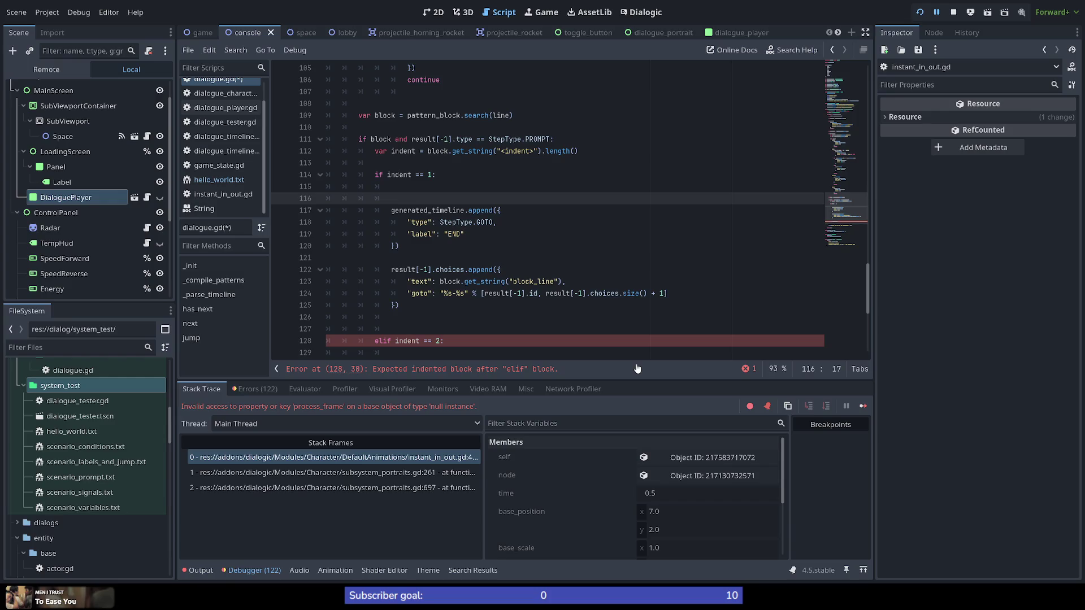
text(if)
key(ctrl+v)
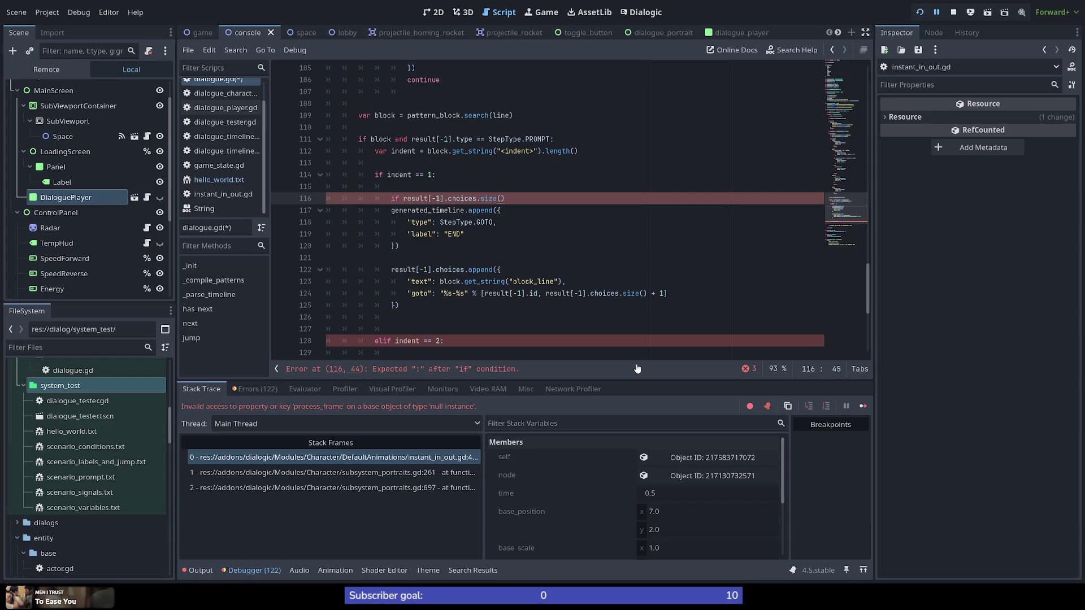
text(not)
key(End)
text(:)
Indent the GOTO END append block under the new condition
key(Down)
key(Down)
key(Down)
key(shift+Up)
key(shift+Up)
key(shift+Up)
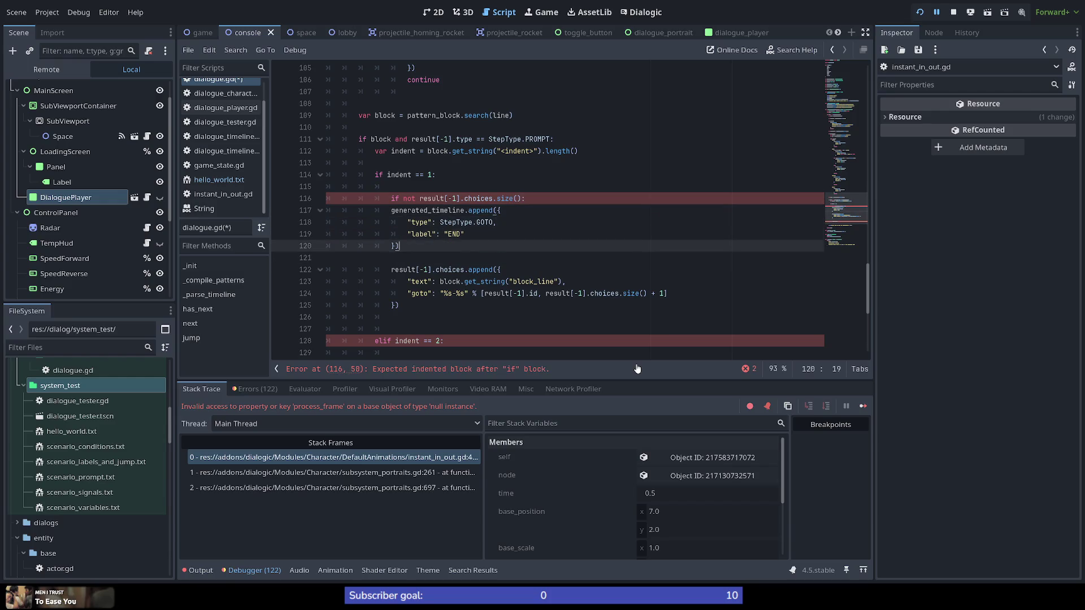
key(Tab)
key(Escape)
key(Down)
key(Down)
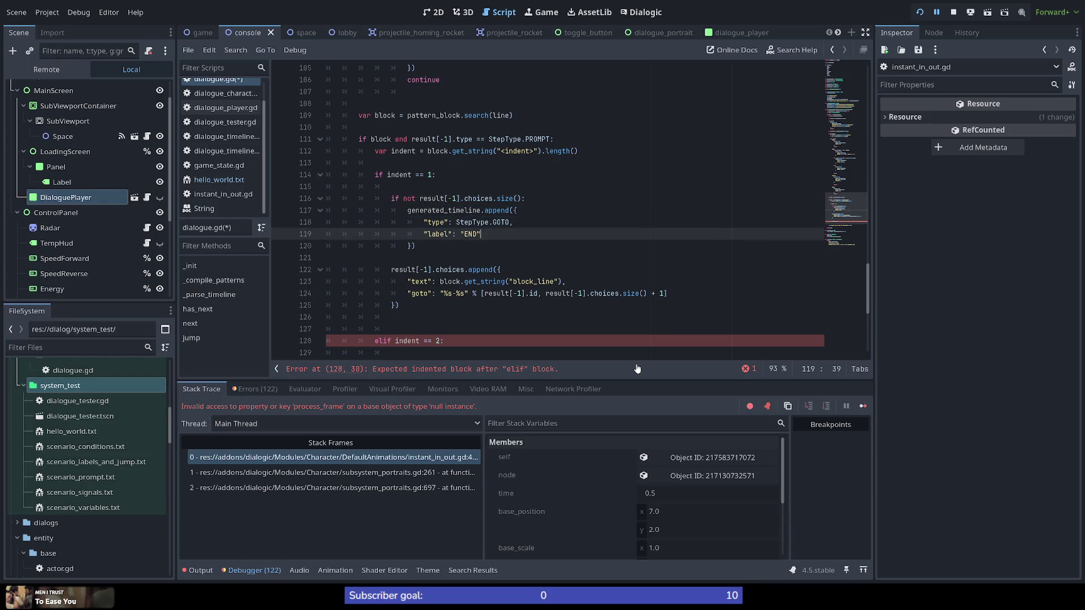
key(Up)
key(Up)
key(Down)
key(Down)
key(Down)
key(Down)
key(Up)
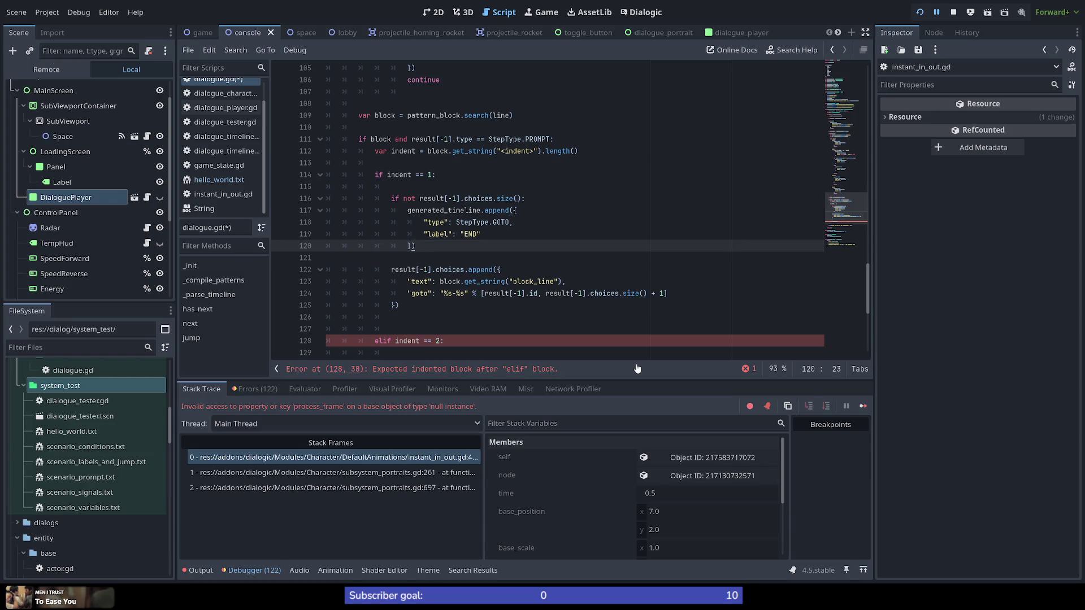
key(Up)
key(Up)
key(Up)
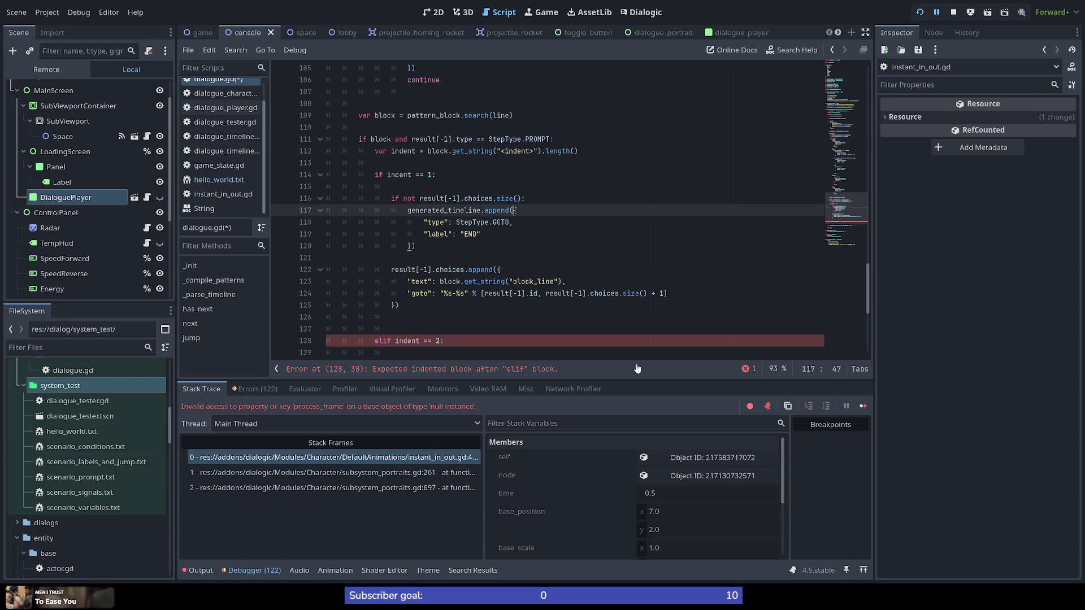
Highlight every use of the block variable, then bring up hello_world.txt
scroll(383, 226, up, 2)
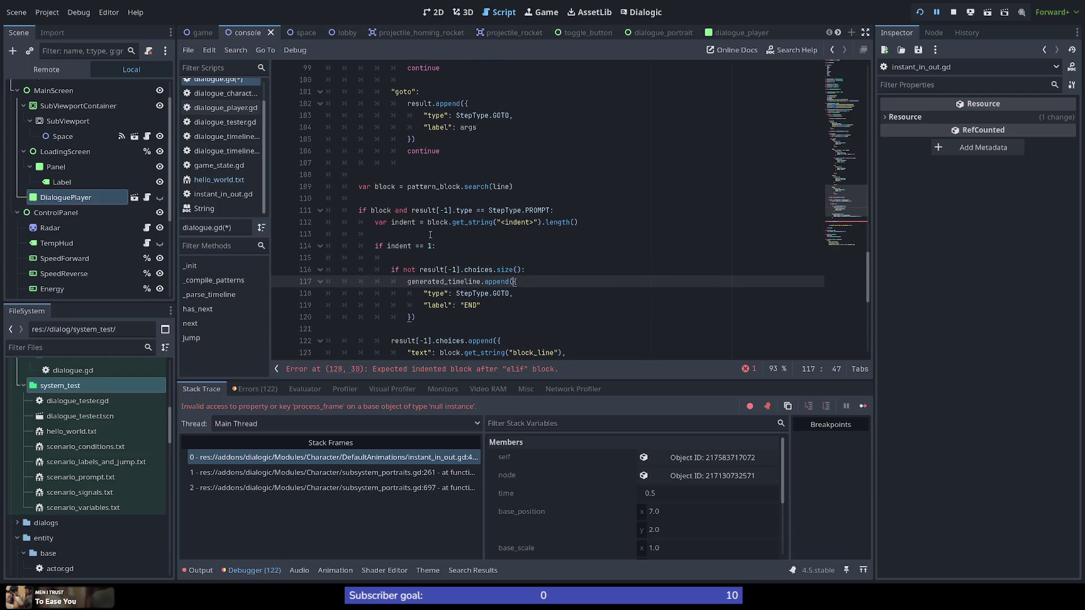
double_click(381, 211)
scroll(440, 263, down, 2)
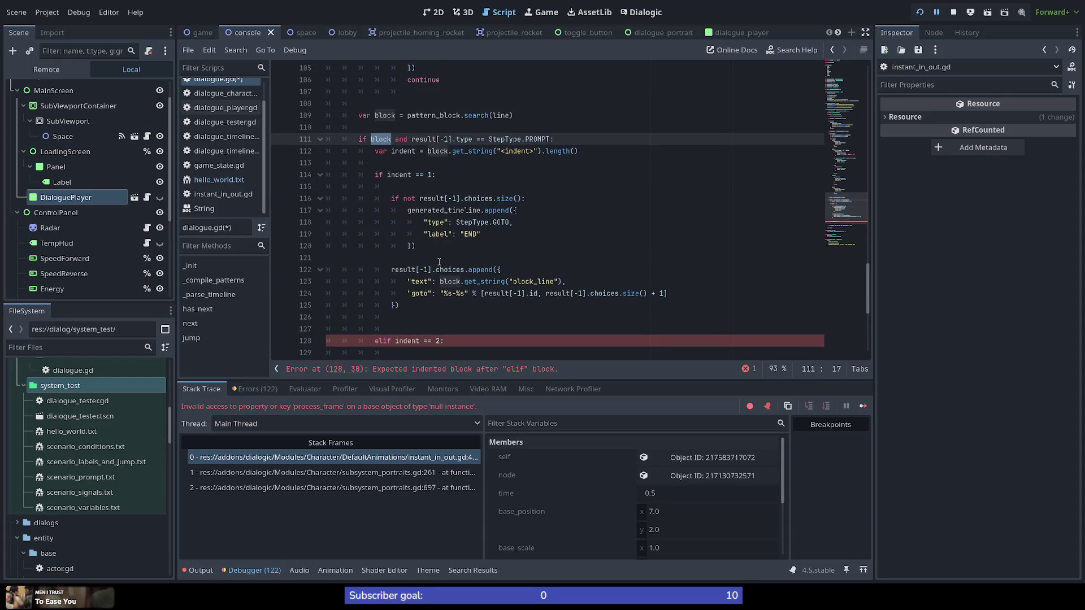
scroll(439, 262, up, 1)
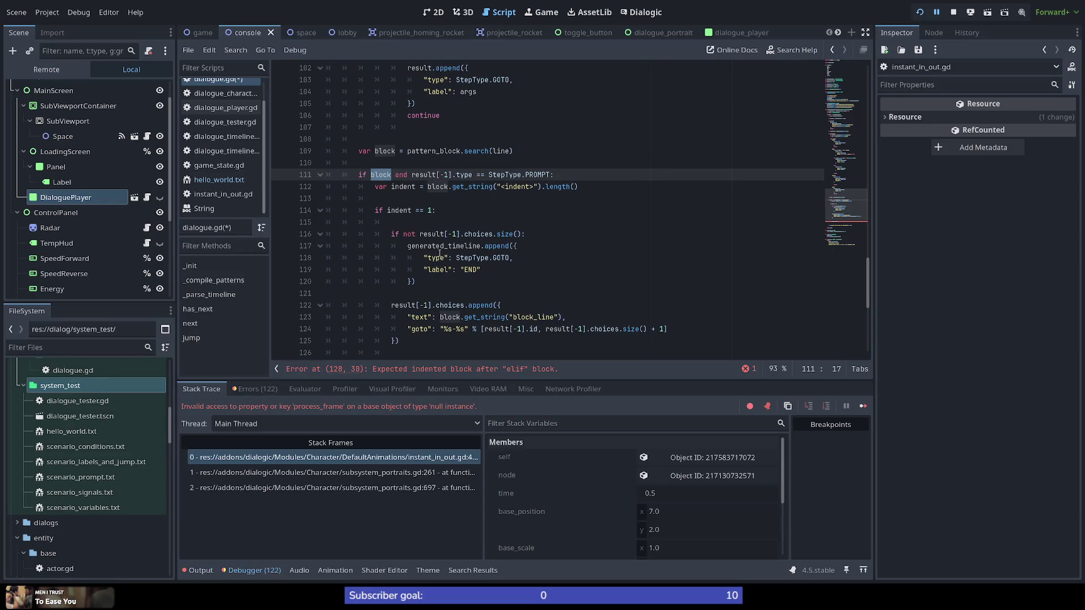
click(218, 182)
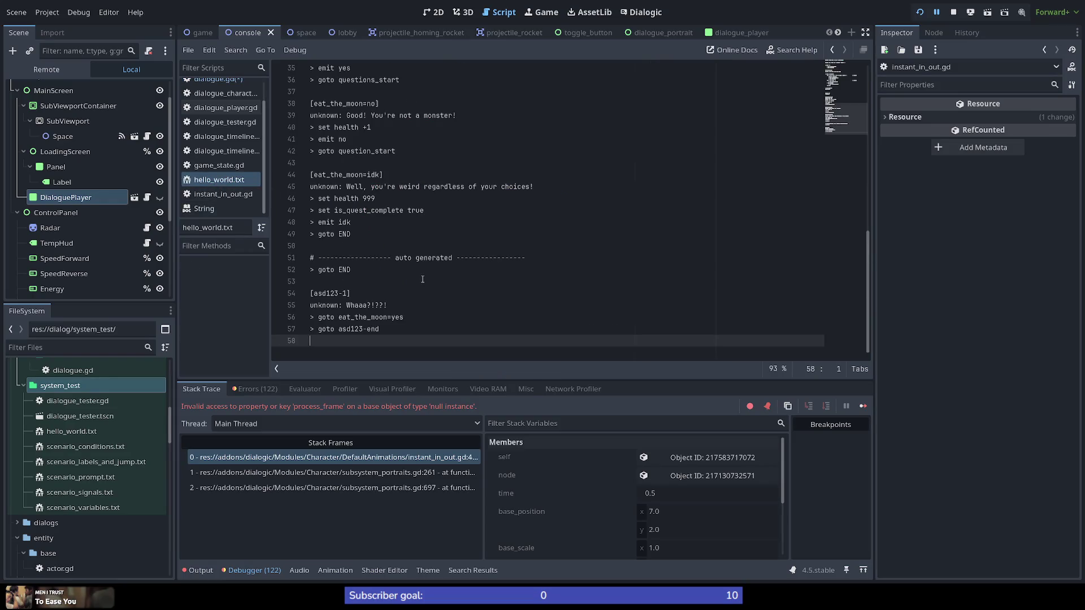
Move the Be silent option one line up in prompt asd123's choices
scroll(423, 279, up, 11)
scroll(420, 290, up, 1)
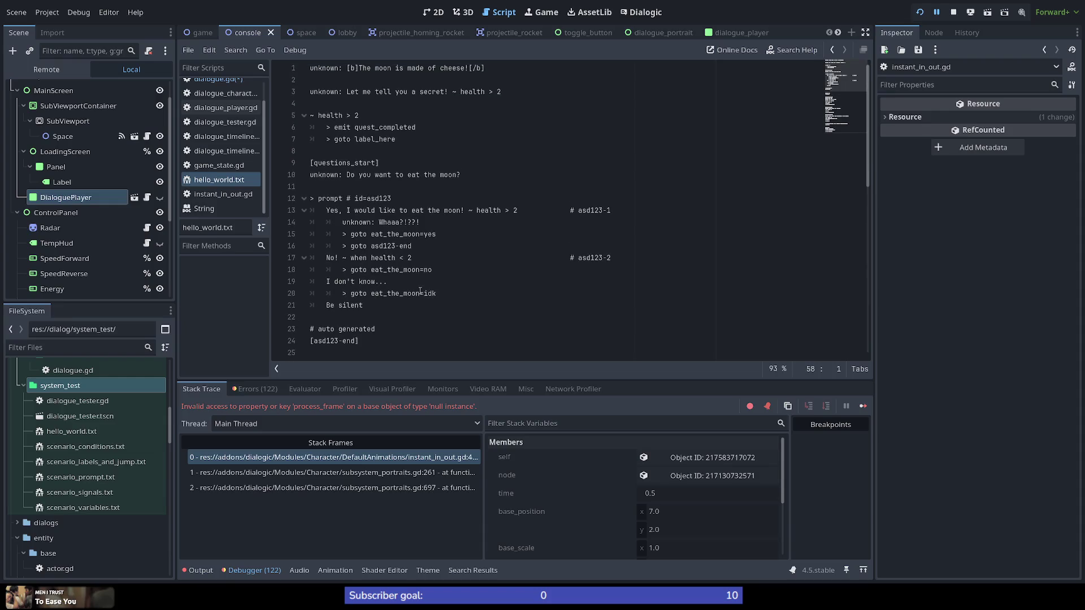
click(387, 307)
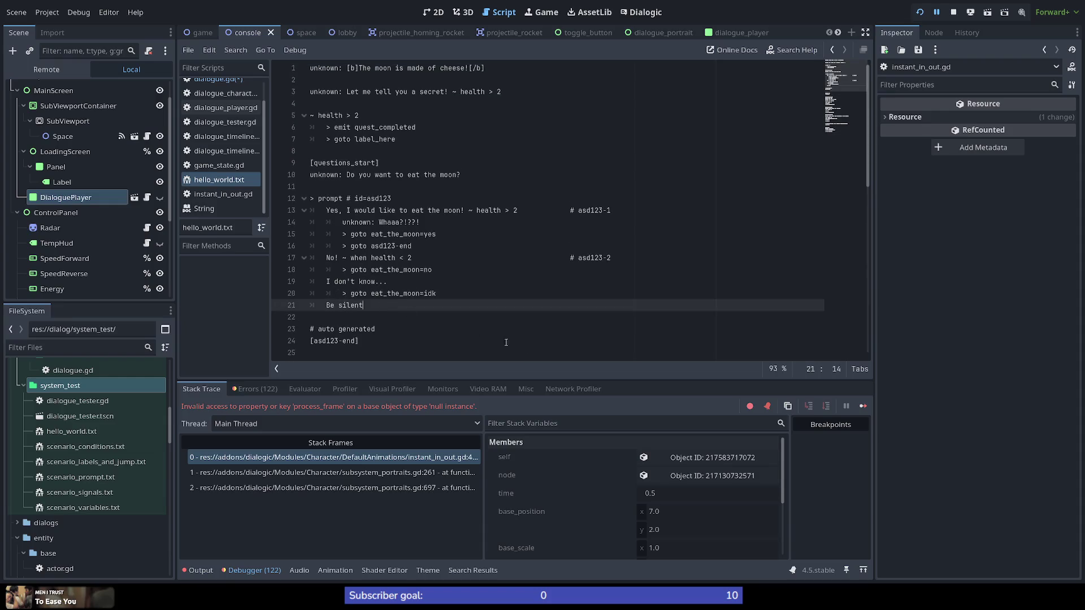
key(alt+Up)
key(alt+Up)
key(alt+Up)
key(alt+Down)
key(alt+Down)
key(alt+Up)
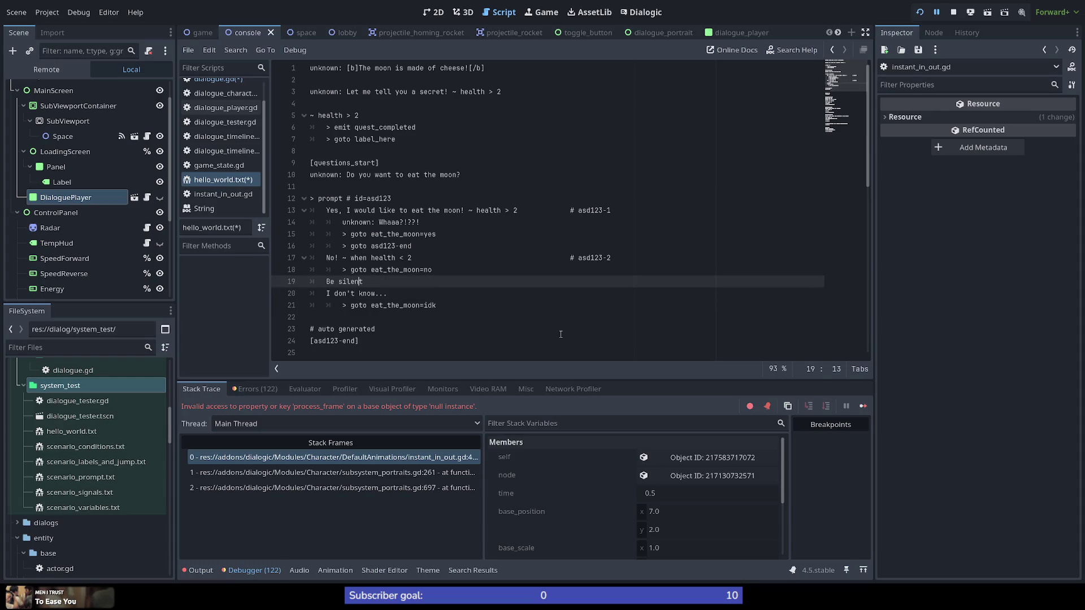
key(shift+Home)
key(shift+Home)
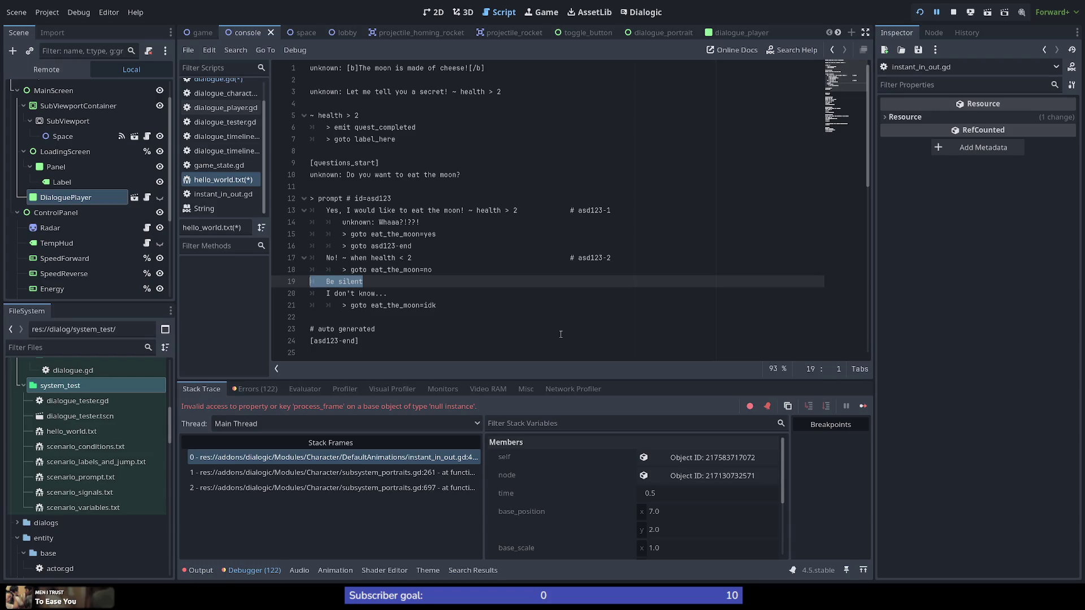
key(End)
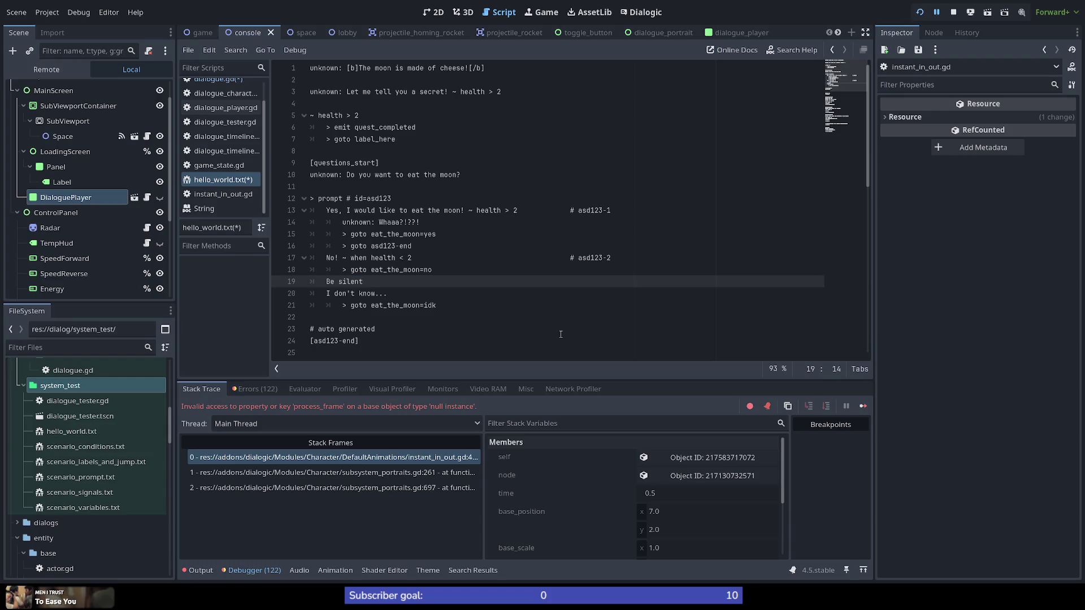
key(shift+Home)
key(shift+Home)
key(Escape)
Check the goto eat_the_moon=idk line, then go back to dialogue.gd with Alt+Left
key(Down)
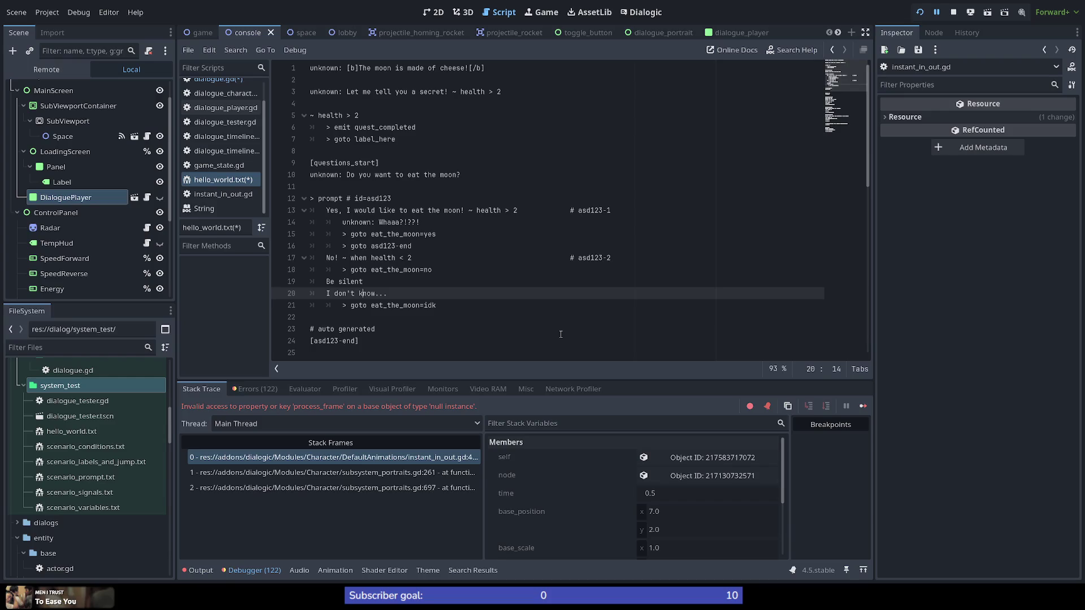
key(Down)
key(End)
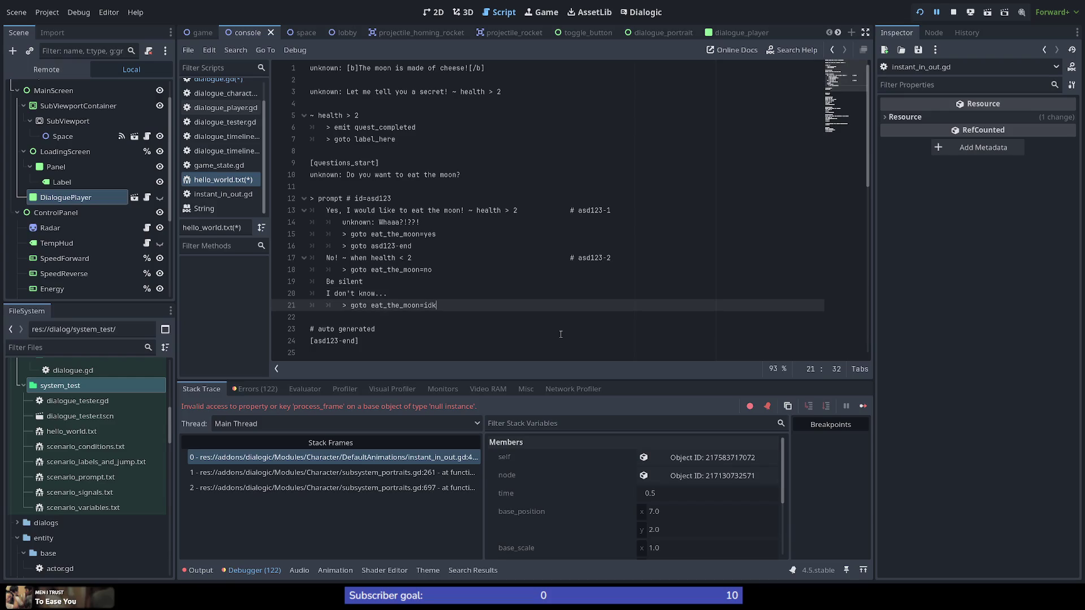
key(ctrl+shift+Right)
key(ctrl+shift+Right)
key(ctrl+shift+Left)
key(ctrl+shift+Left)
key(ctrl+shift+Left)
key(ctrl+shift+Right)
key(ctrl+shift+Left)
key(ctrl+shift+Left)
key(Up)
key(Up)
key(End)
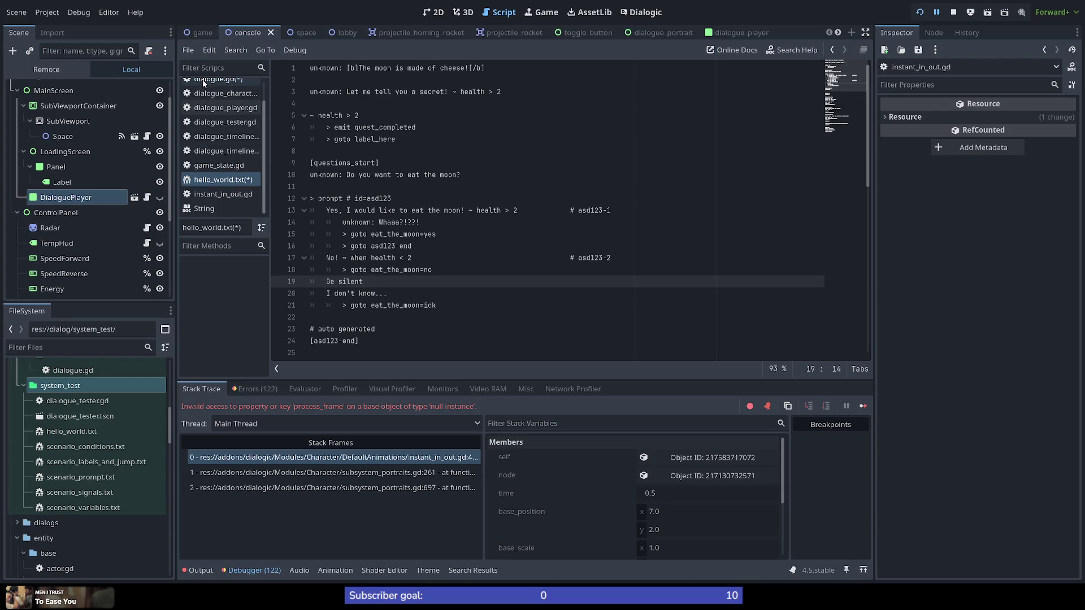
key(alt+Left)
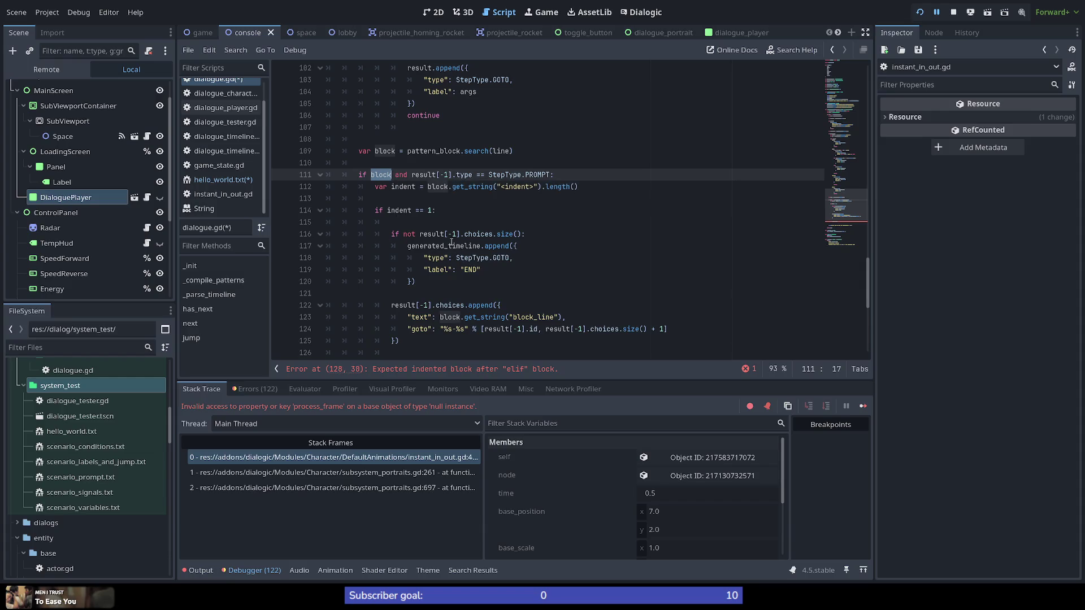
Review the indent == 1 prompt branch, highlighting where result is used
mouse_move(452, 243)
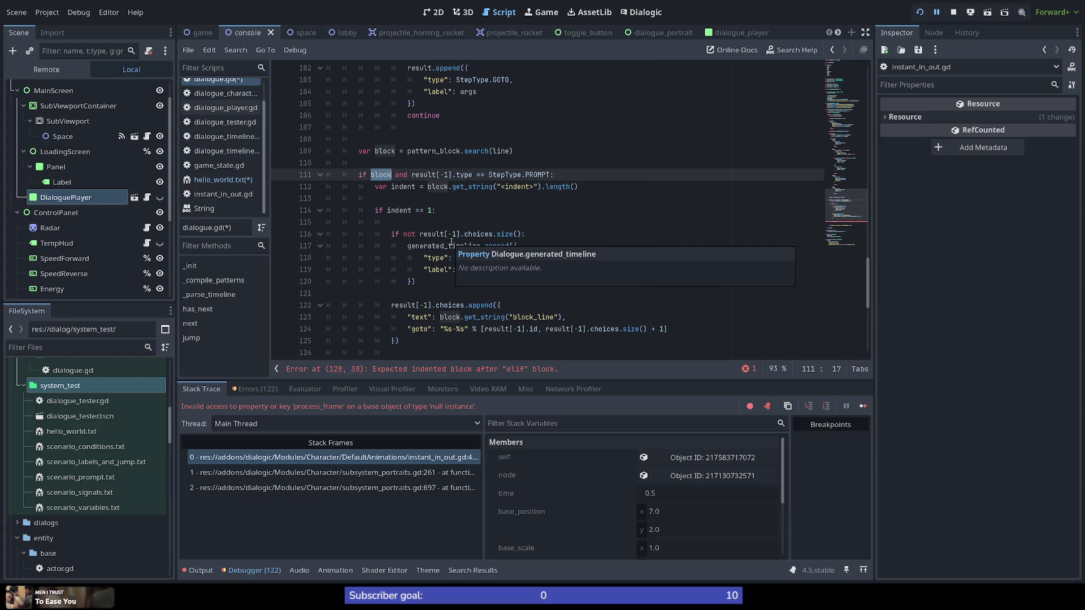
click(477, 221)
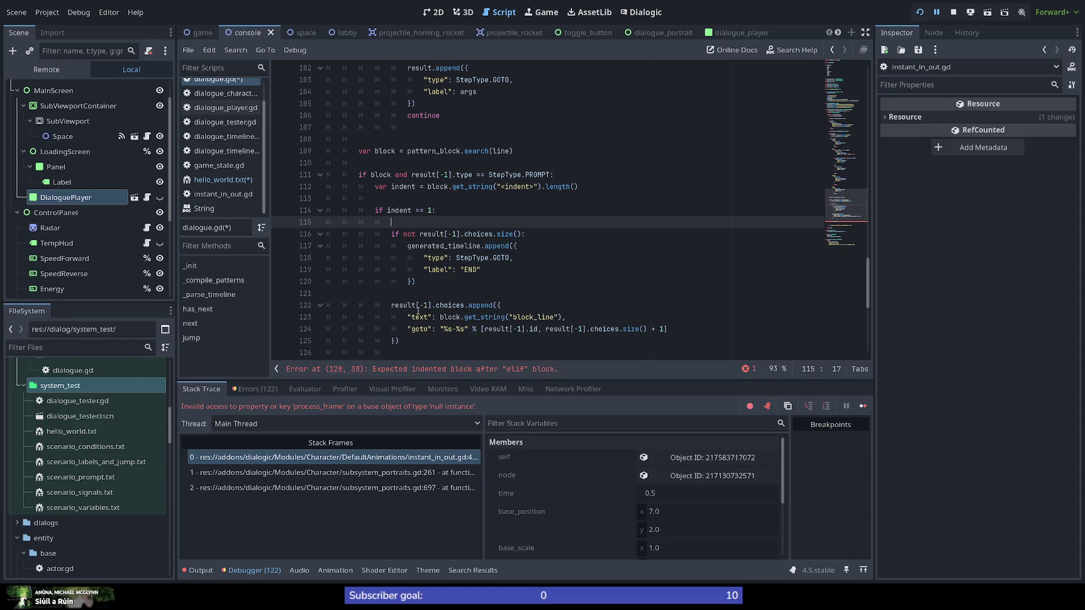
mouse_move(418, 312)
scroll(465, 285, up, 1)
scroll(459, 288, down, 1)
double_click(430, 234)
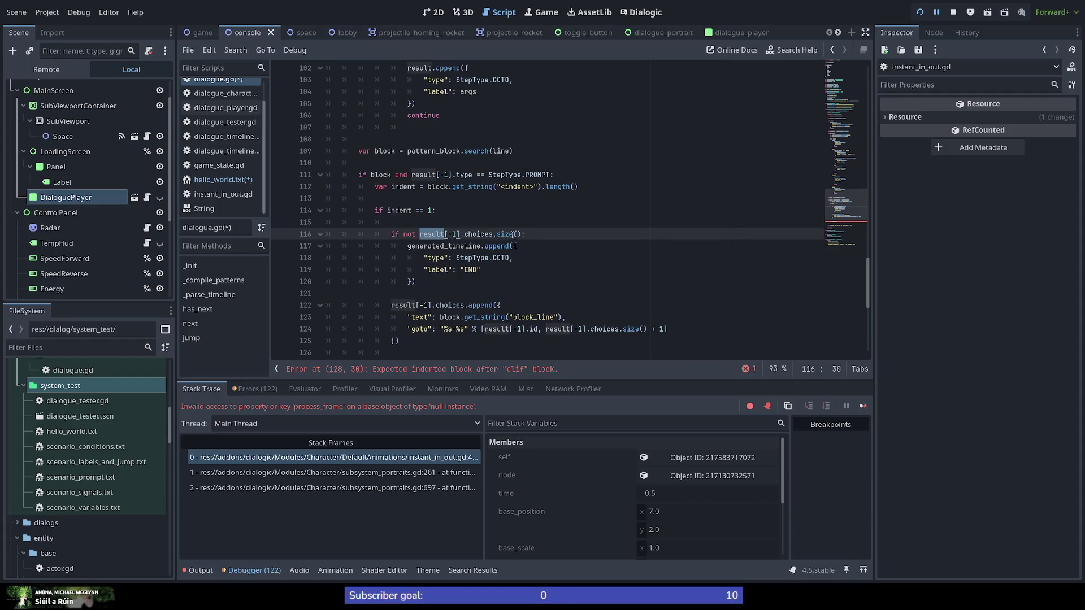
click(515, 234)
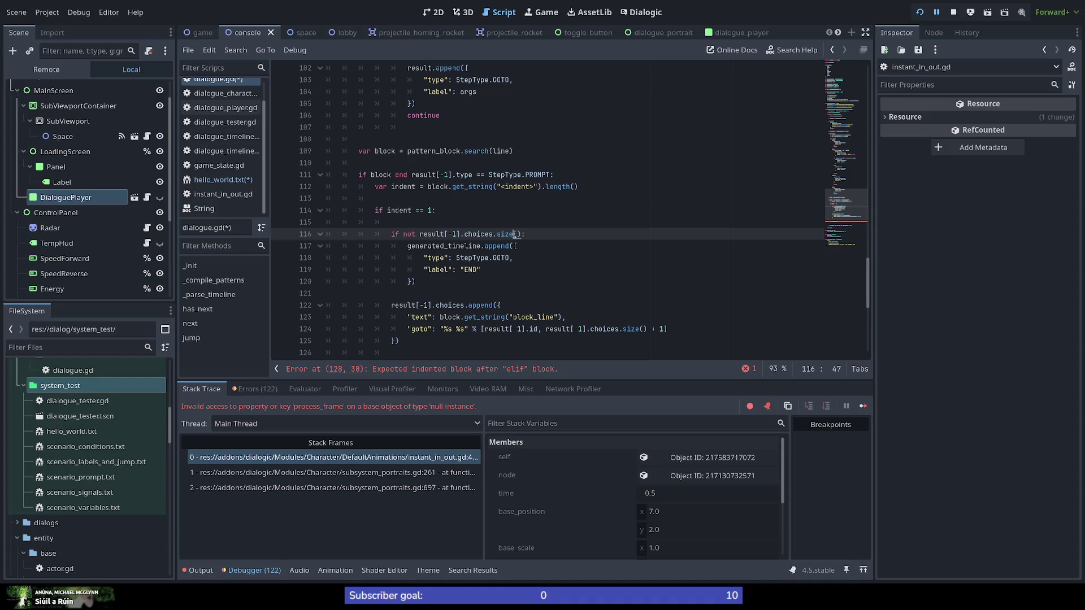
click(431, 281)
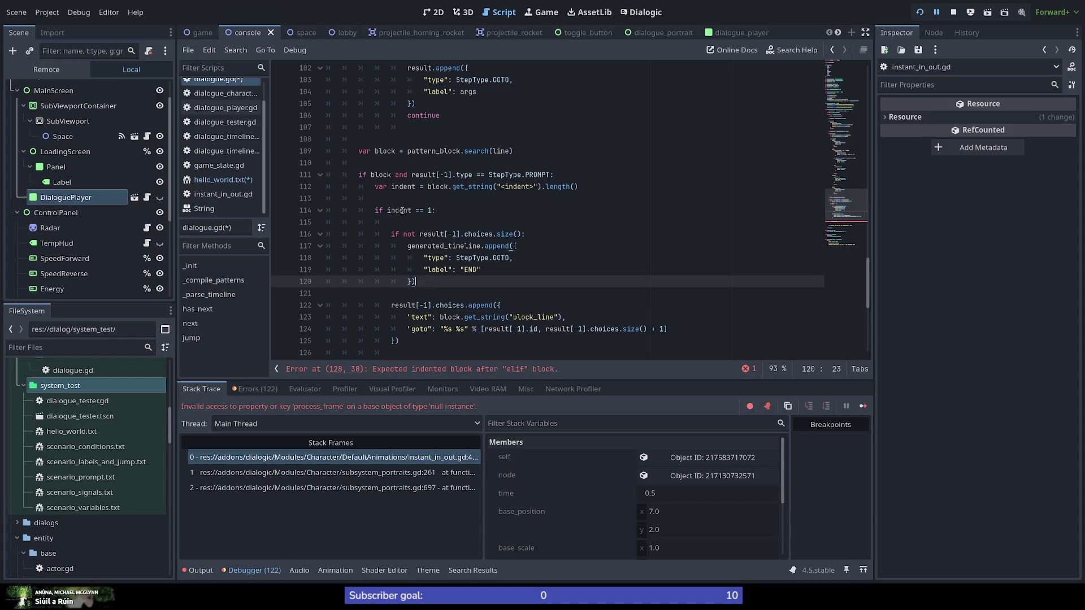
mouse_move(402, 210)
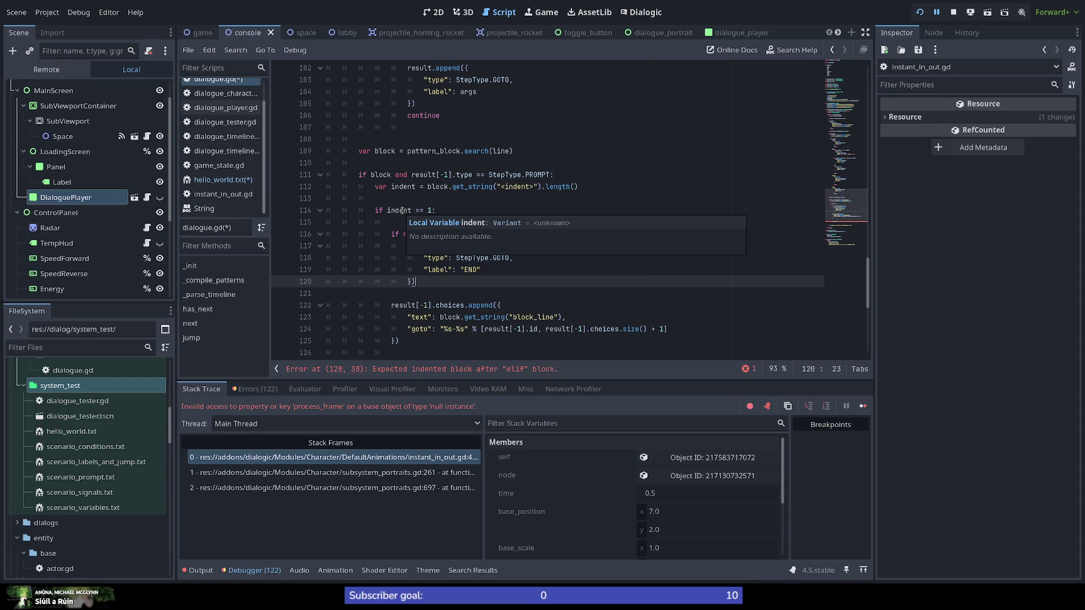
scroll(387, 213, down, 2)
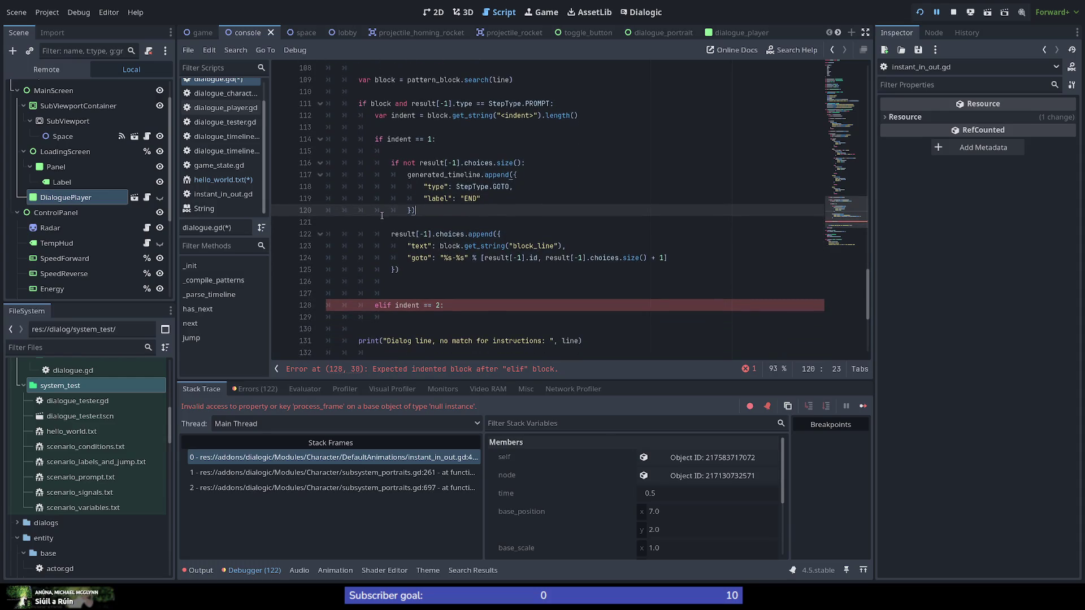
Delete the blank line before 'elif indent == 2', its leftover indentation, and empty line 115
double_click(406, 305)
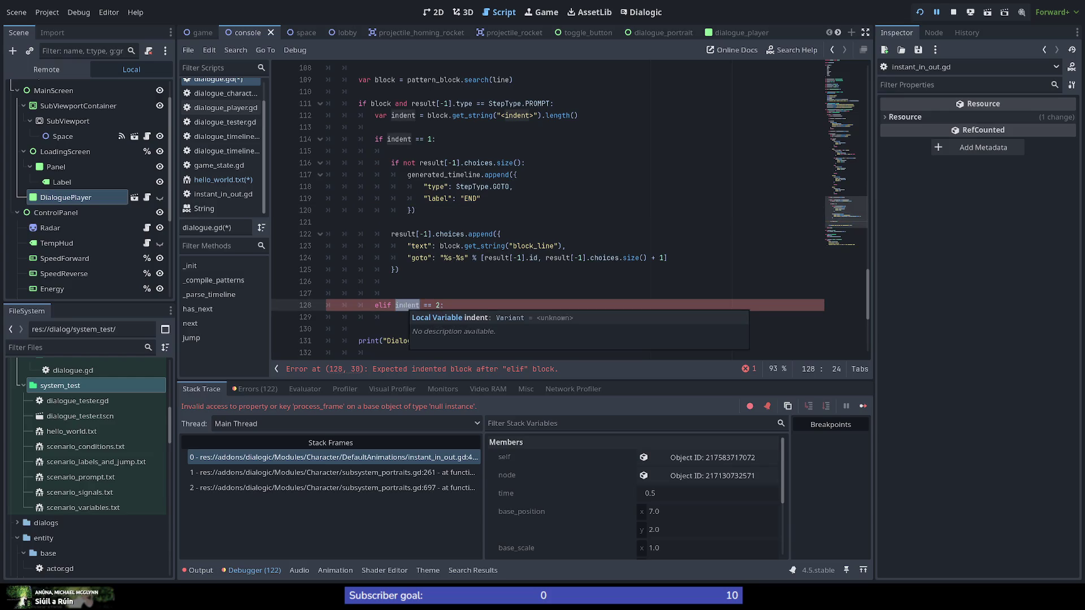
drag(408, 285, 427, 271)
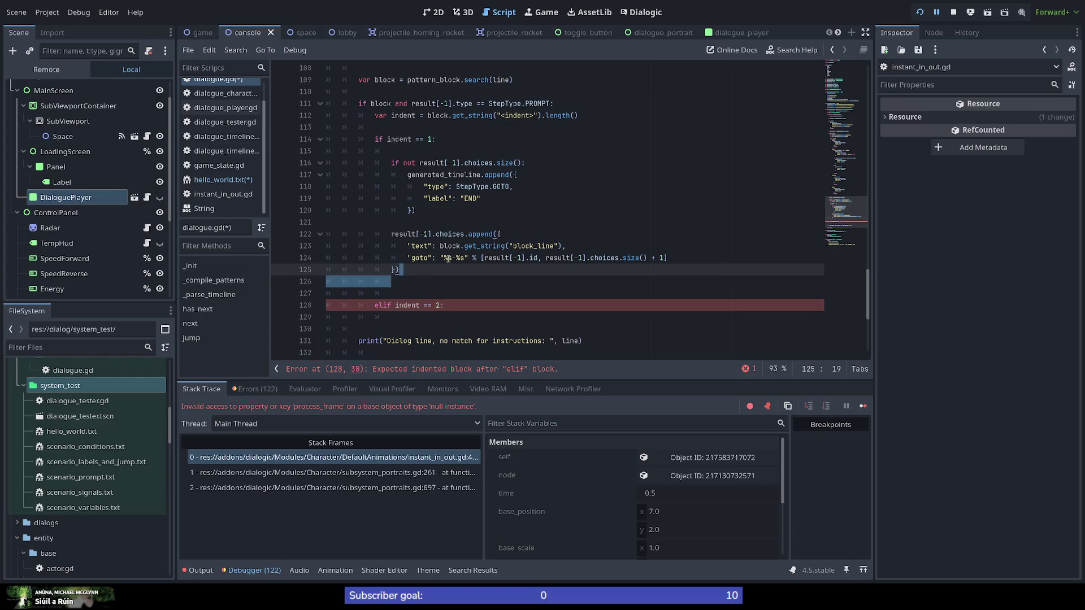
key(BackSpace)
key(Up)
key(Up)
key(Down)
key(Down)
key(Down)
key(shift+Home)
key(BackSpace)
key(Up)
key(Up)
key(Up)
key(Down)
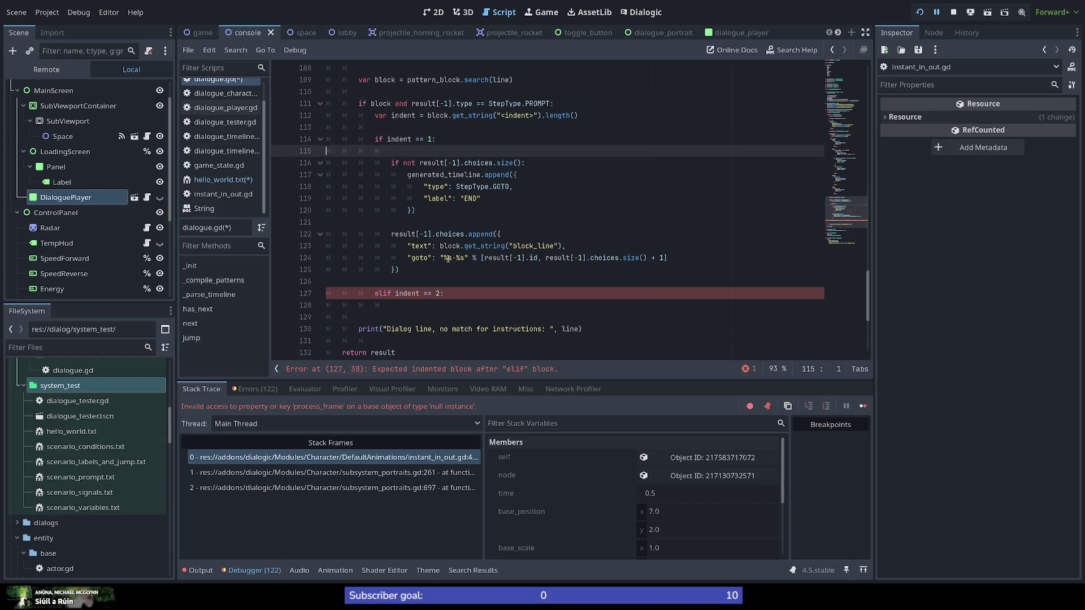
key(Delete)
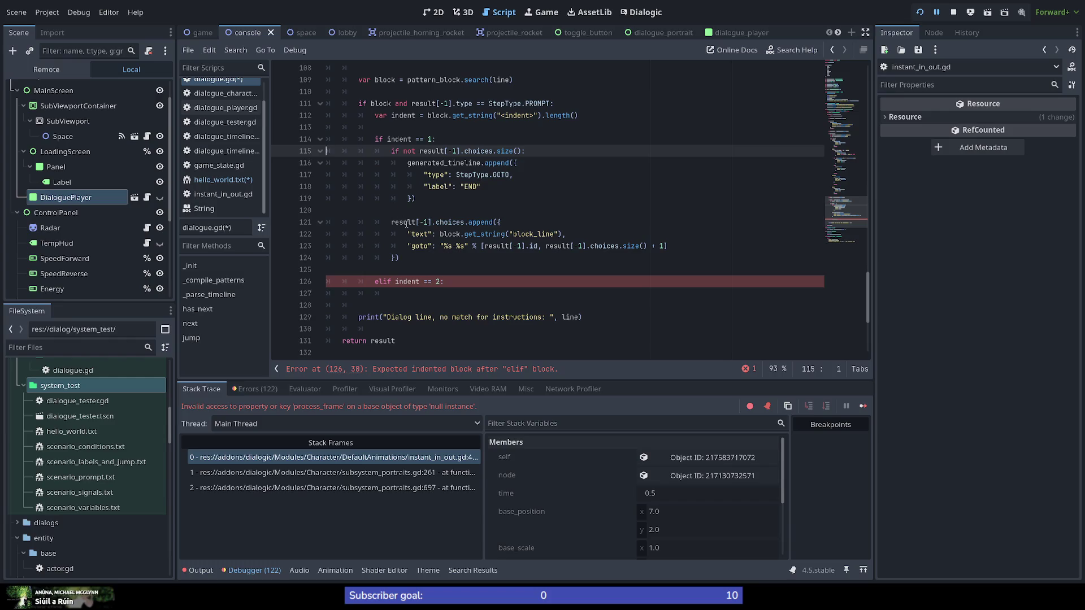
Switch to hello_world.txt in the script list
scroll(407, 224, up, 2)
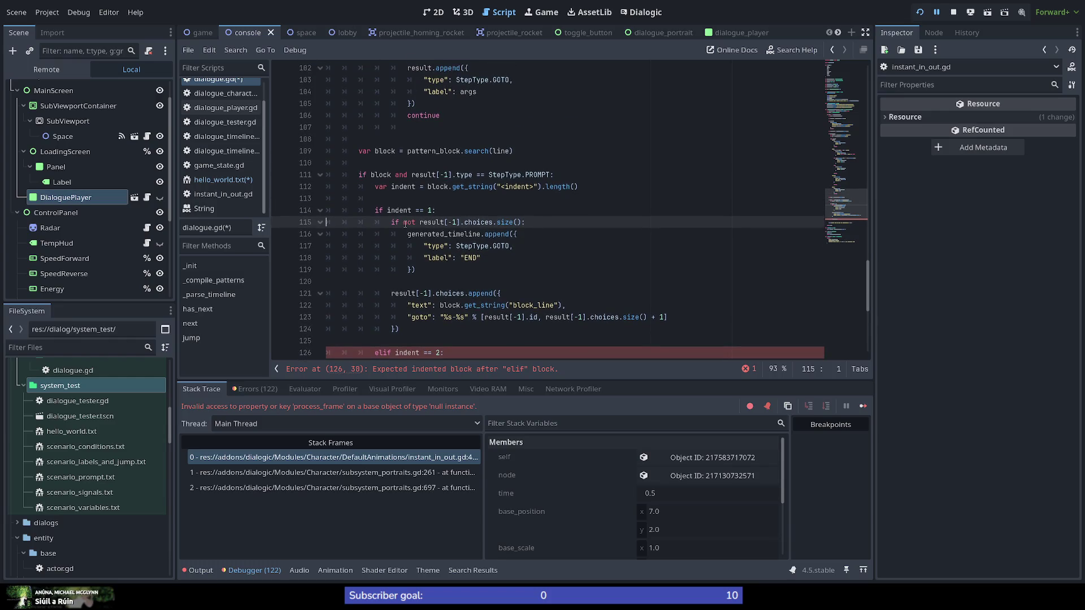
scroll(405, 224, up, 3)
scroll(403, 227, down, 4)
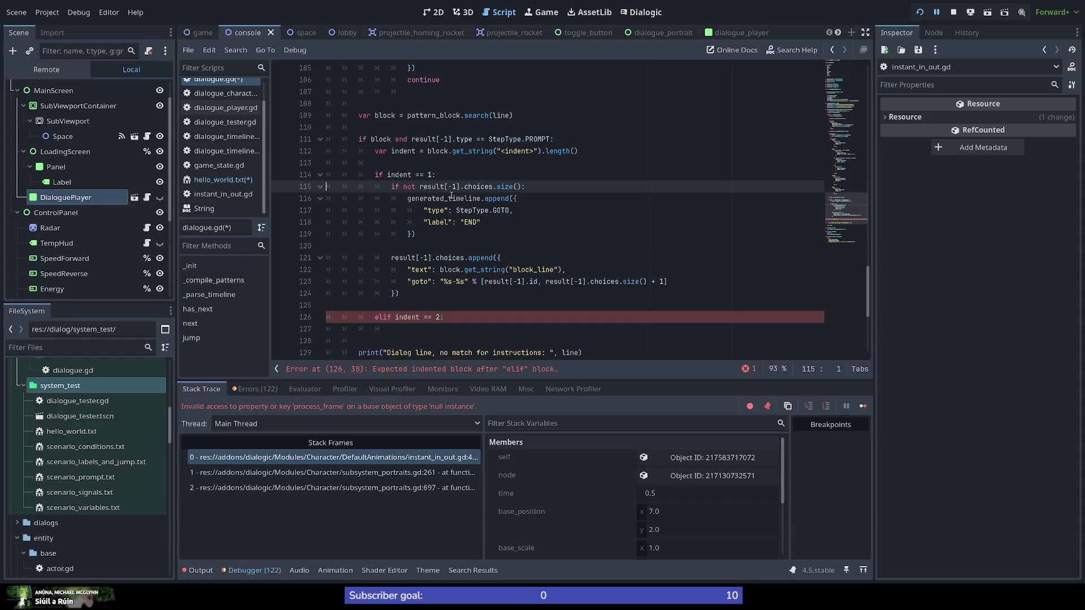
click(234, 181)
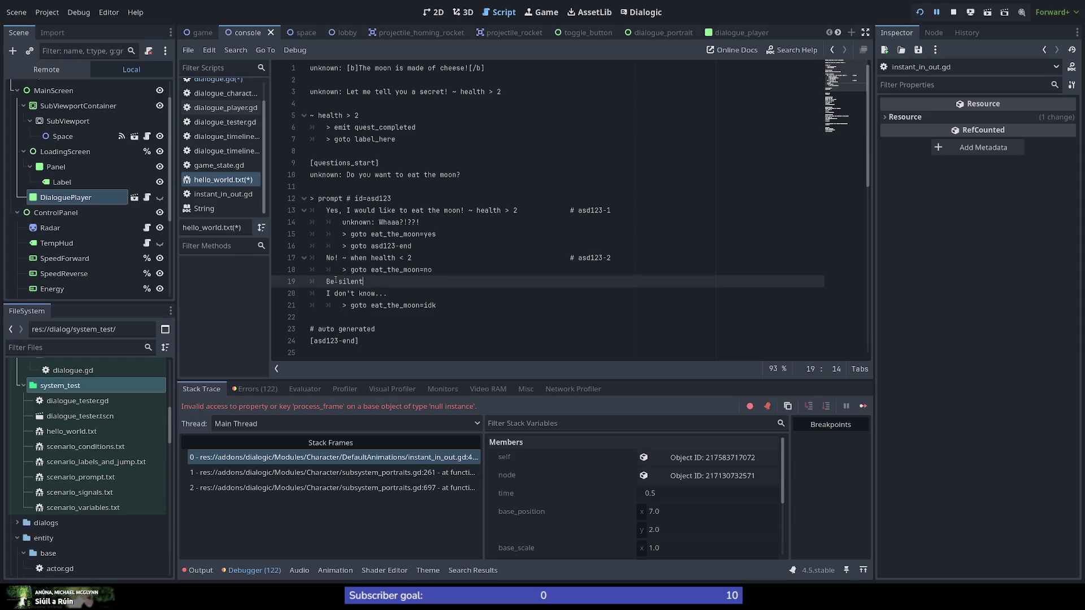
drag(363, 281, 240, 281)
click(367, 281)
drag(324, 282, 376, 282)
click(378, 281)
drag(327, 294, 388, 294)
click(396, 294)
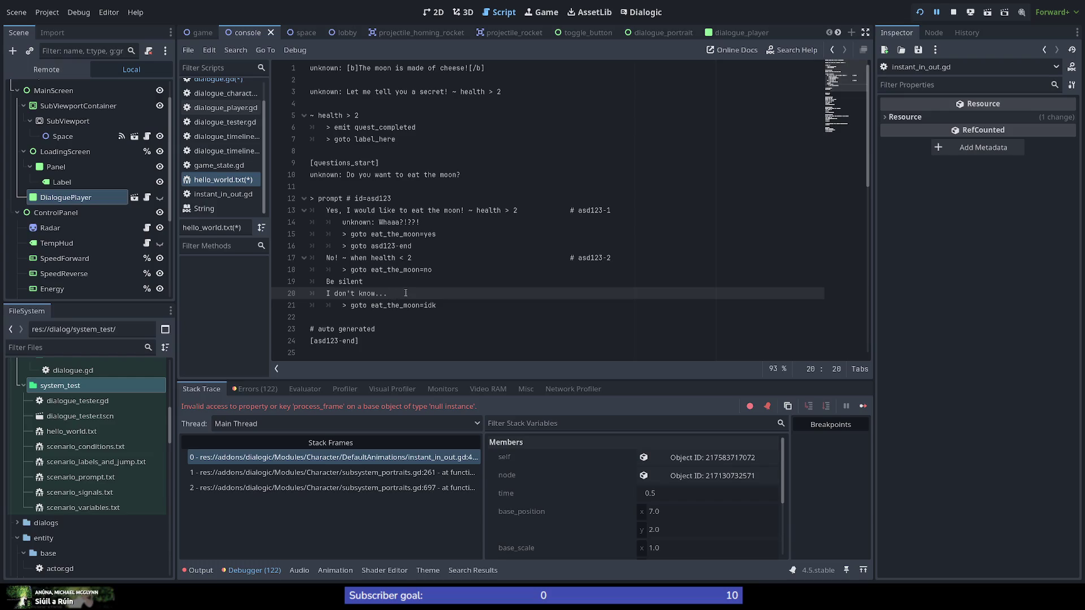
drag(389, 294, 306, 293)
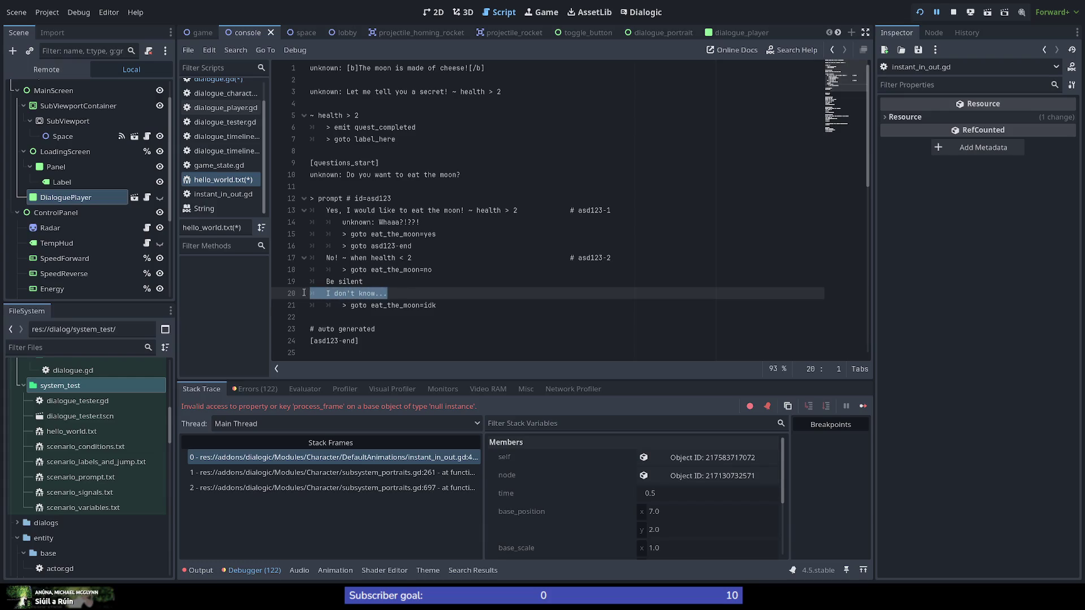
mouse_move(359, 340)
mouse_down()
mouse_move(311, 341)
mouse_move(311, 329)
mouse_move(311, 341)
mouse_up()
scroll(380, 256, down, 4)
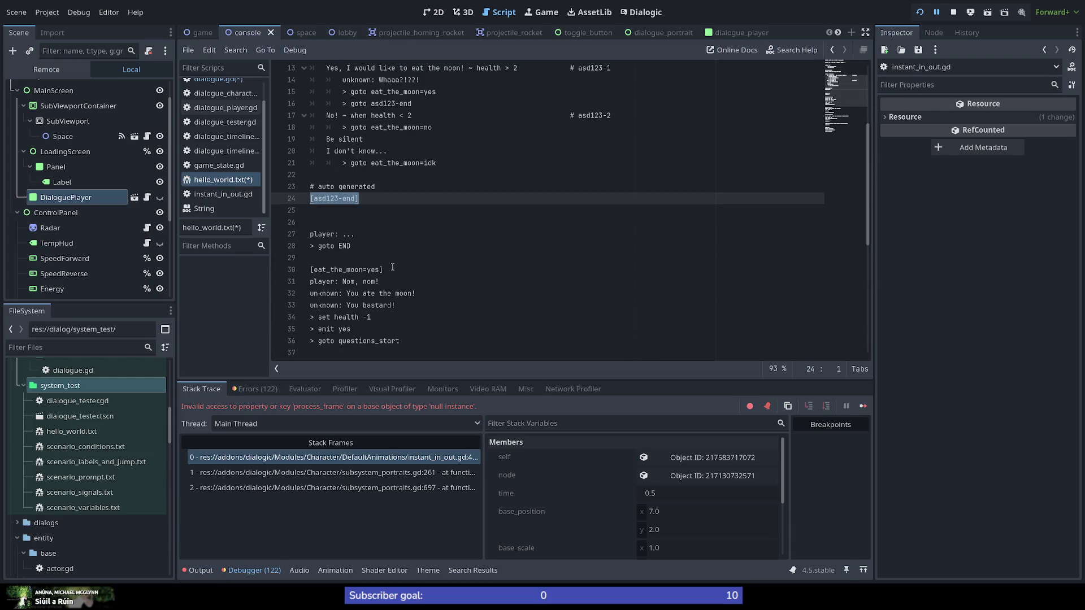
scroll(382, 294, down, 7)
drag(380, 295, 273, 296)
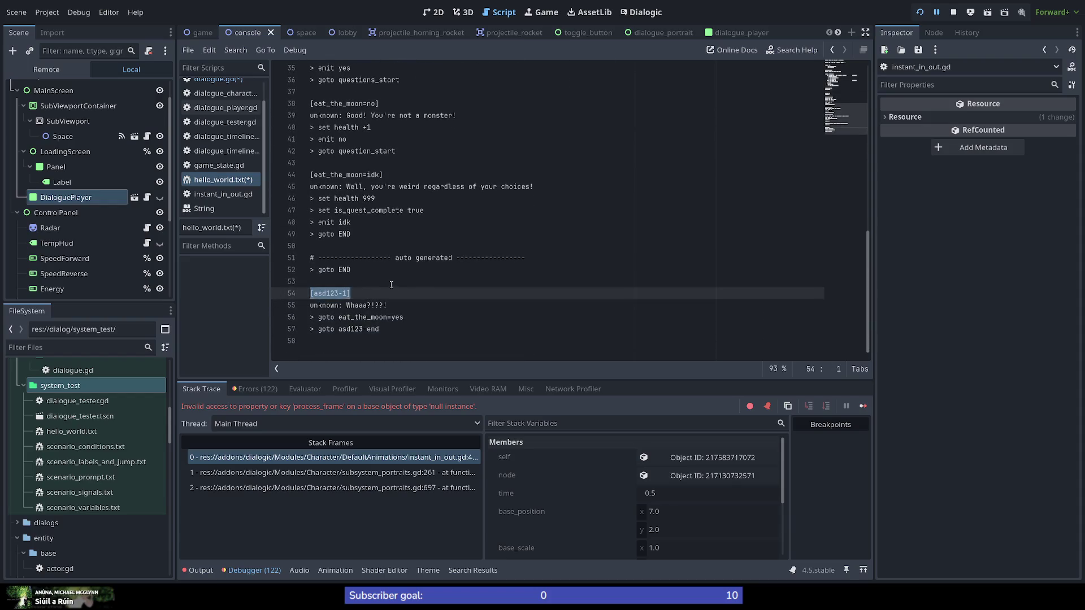
scroll(220, 102, up, 1)
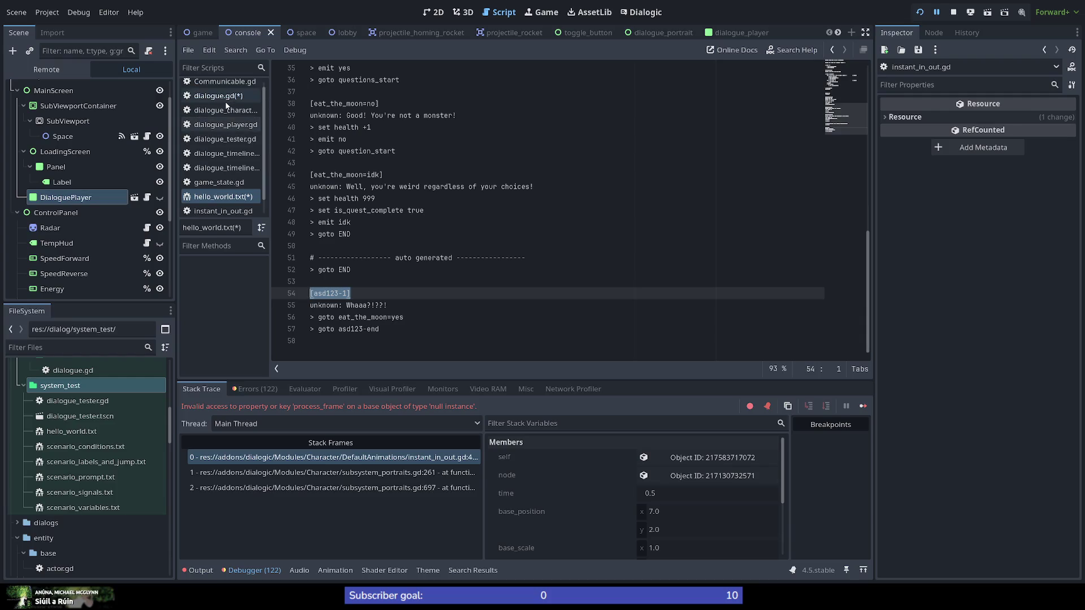
click(218, 96)
scroll(525, 320, down, 1)
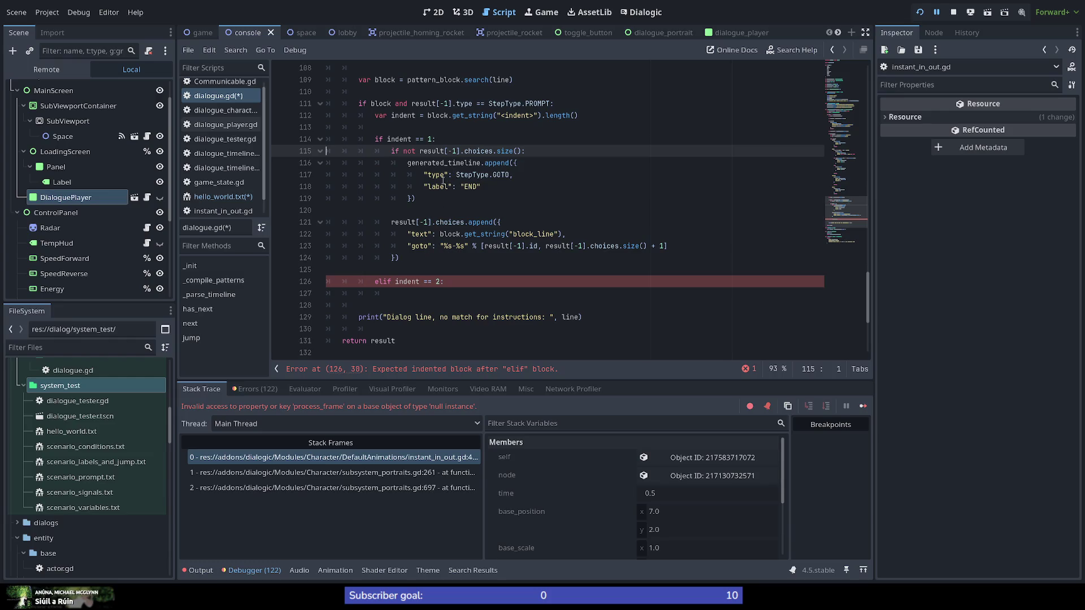
scroll(424, 241, up, 1)
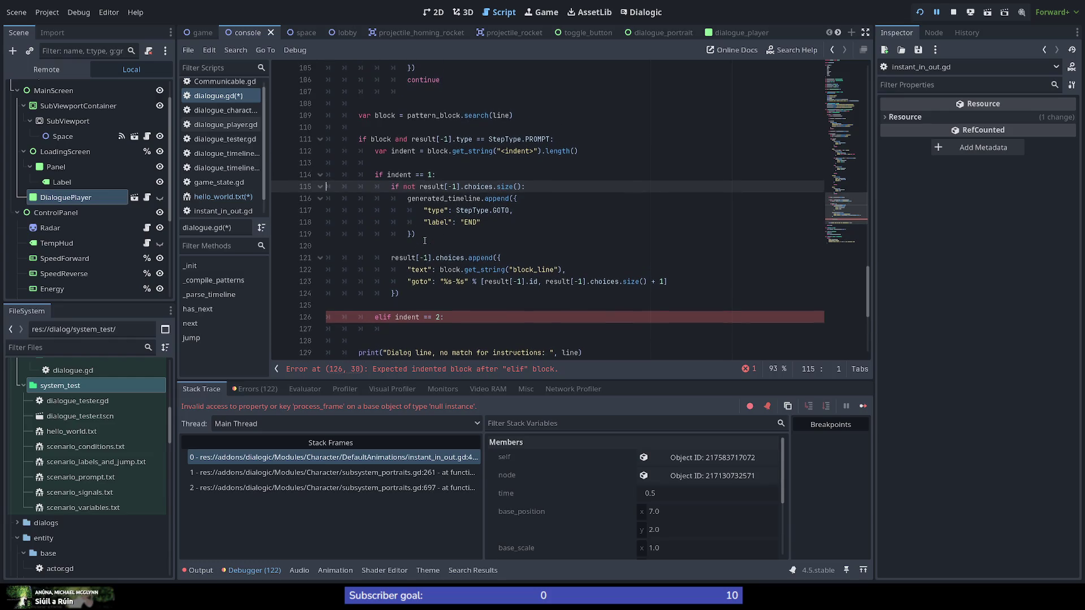
double_click(399, 174)
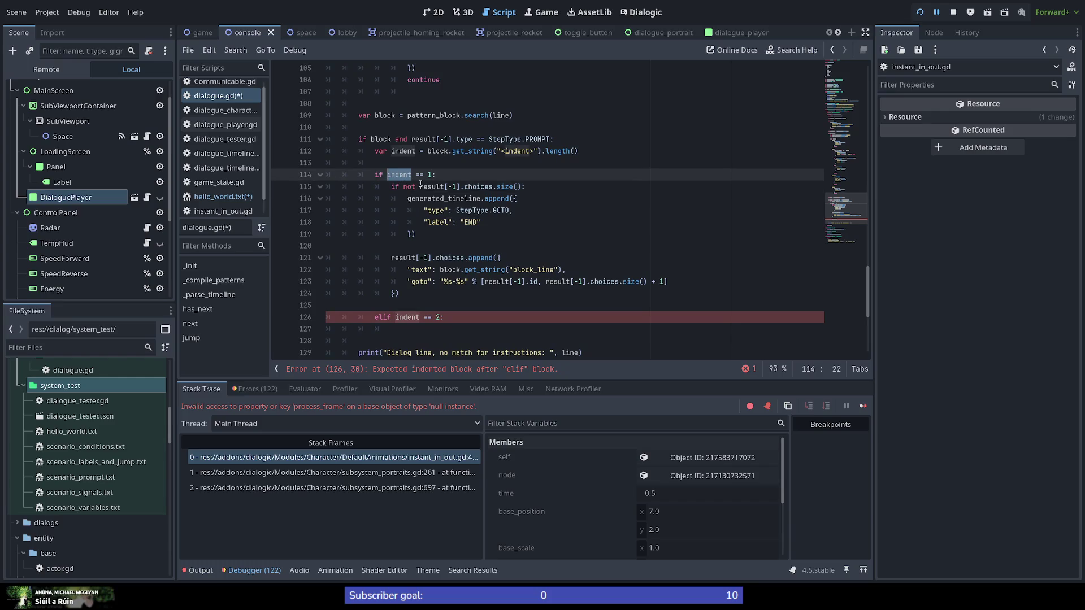
mouse_move(418, 184)
click(455, 319)
click(451, 325)
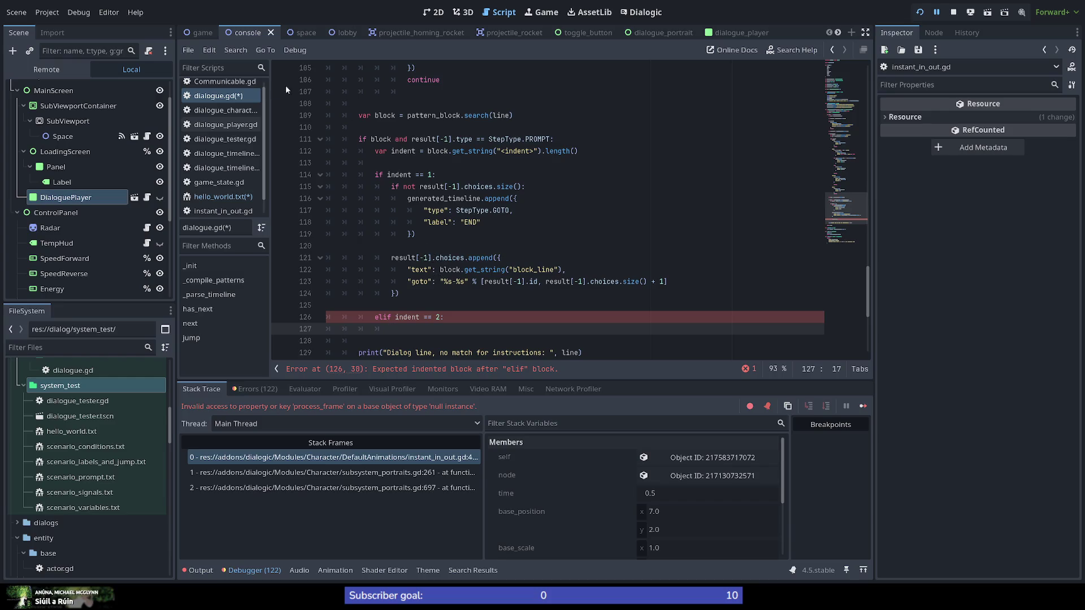
click(208, 202)
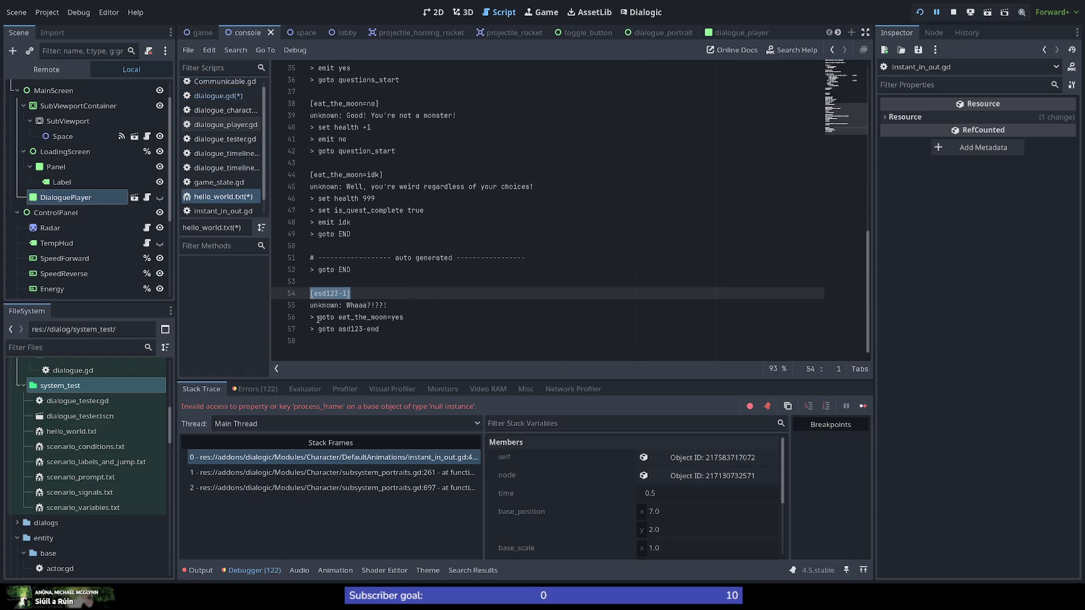
Select the first choice's lines 14–16, then the generated [asd123-1] label at line 54
scroll(342, 309, up, 1)
scroll(343, 308, down, 1)
scroll(332, 308, up, 10)
scroll(339, 317, up, 2)
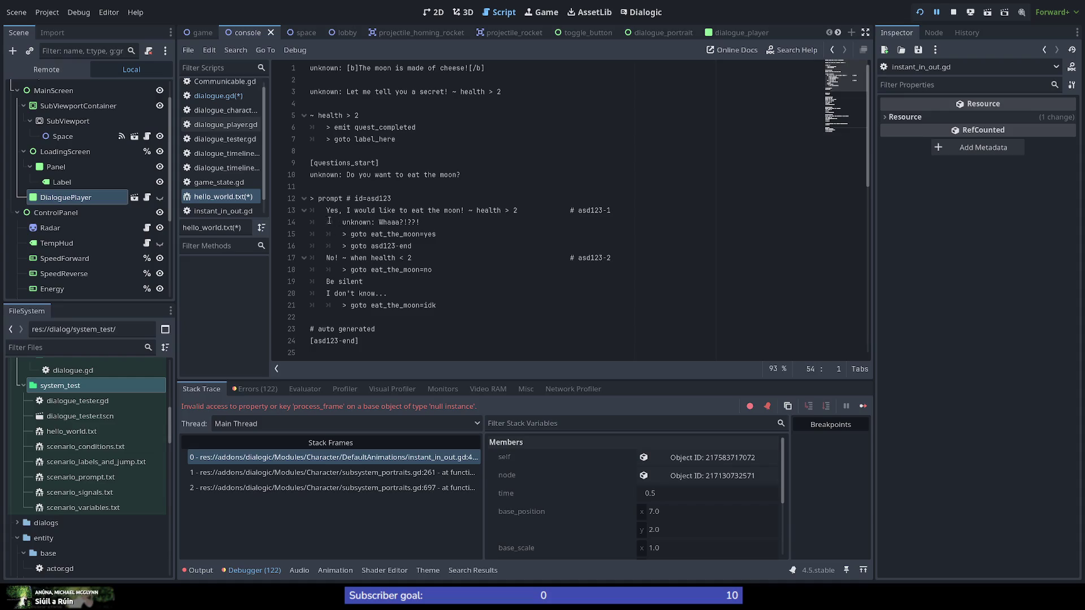
mouse_move(417, 246)
mouse_down()
mouse_move(302, 234)
mouse_move(294, 222)
mouse_up()
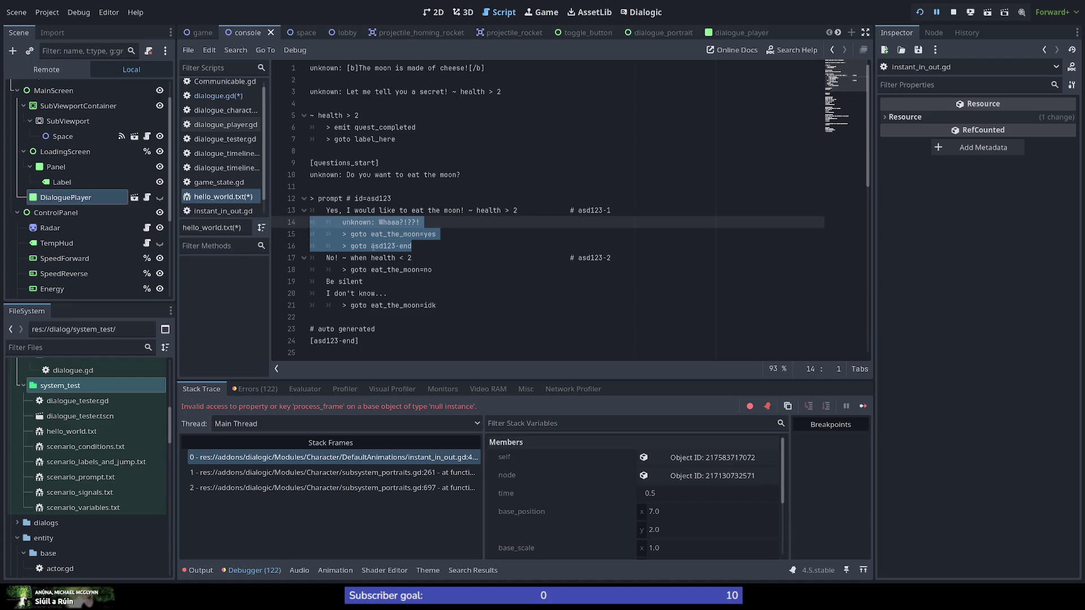
key(ctrl+s)
scroll(381, 302, down, 8)
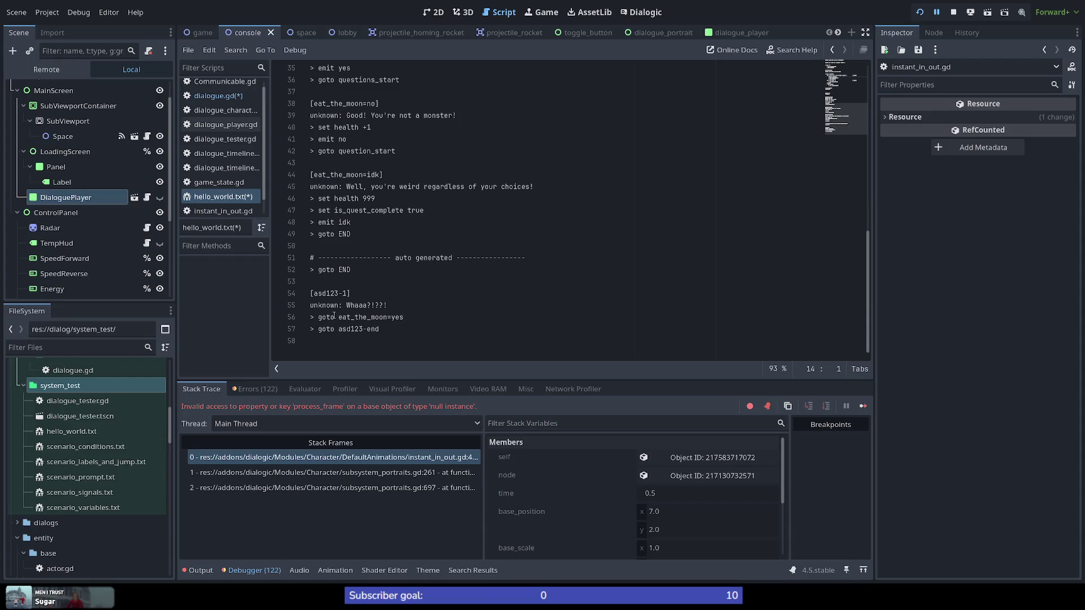
drag(351, 293, 296, 298)
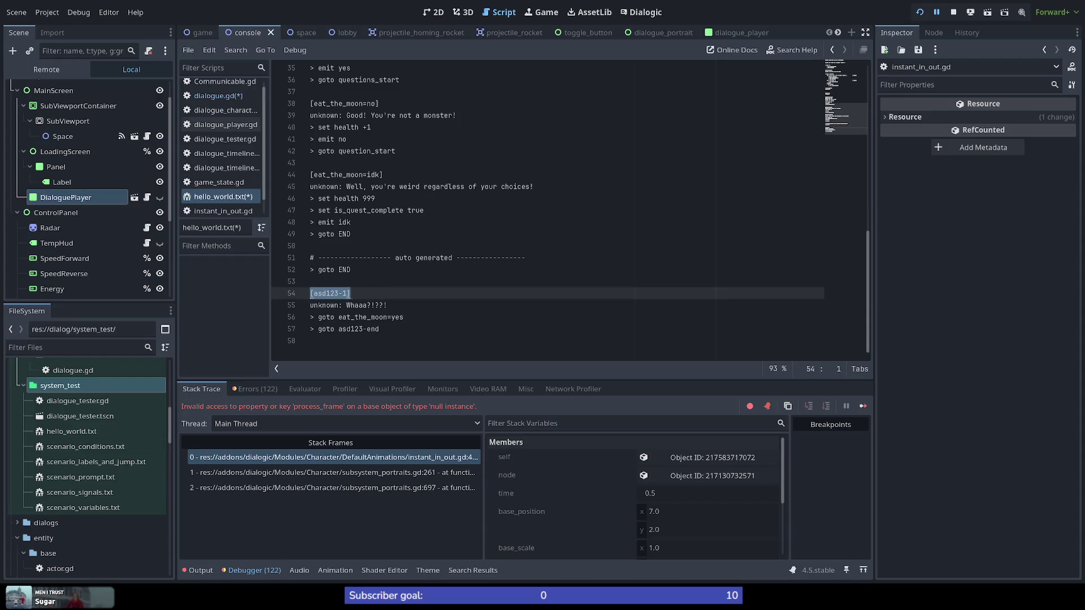
click(364, 295)
click(217, 95)
scroll(529, 278, up, 7)
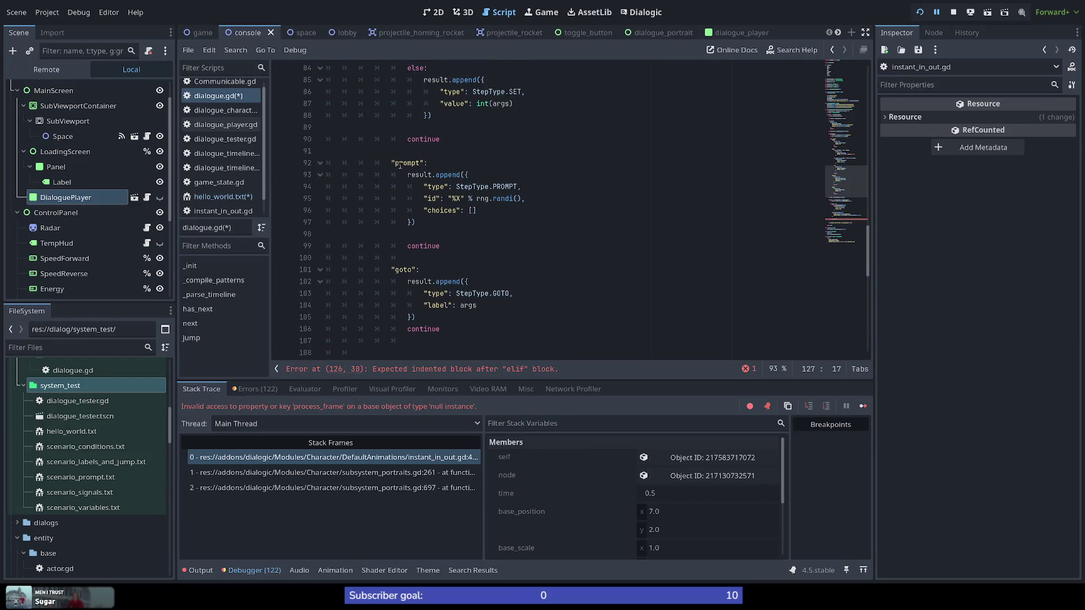
scroll(400, 165, up, 7)
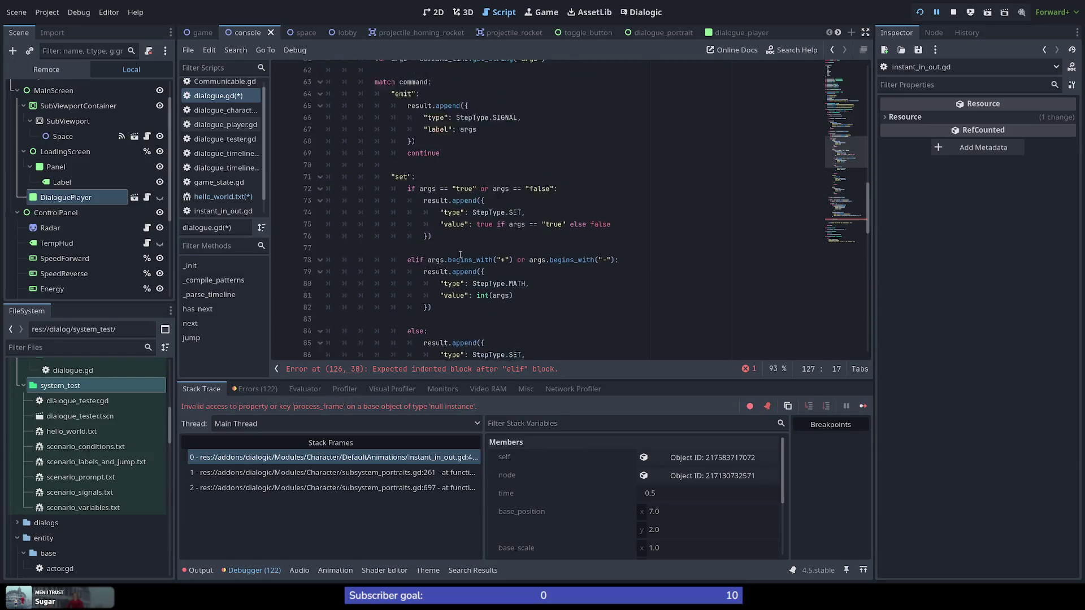
scroll(460, 255, down, 12)
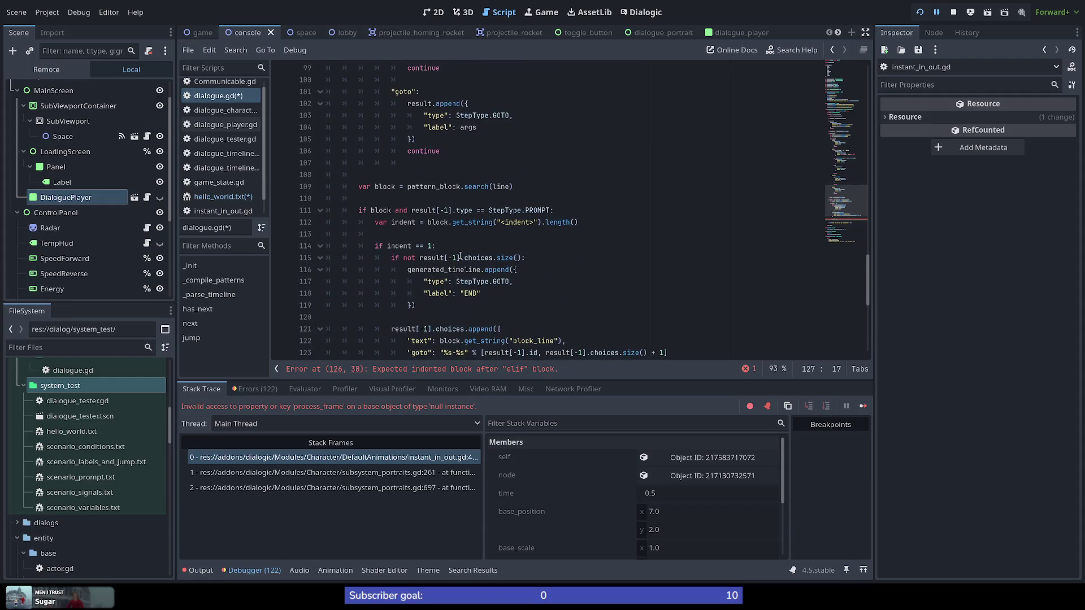
scroll(460, 256, down, 4)
scroll(471, 232, up, 2)
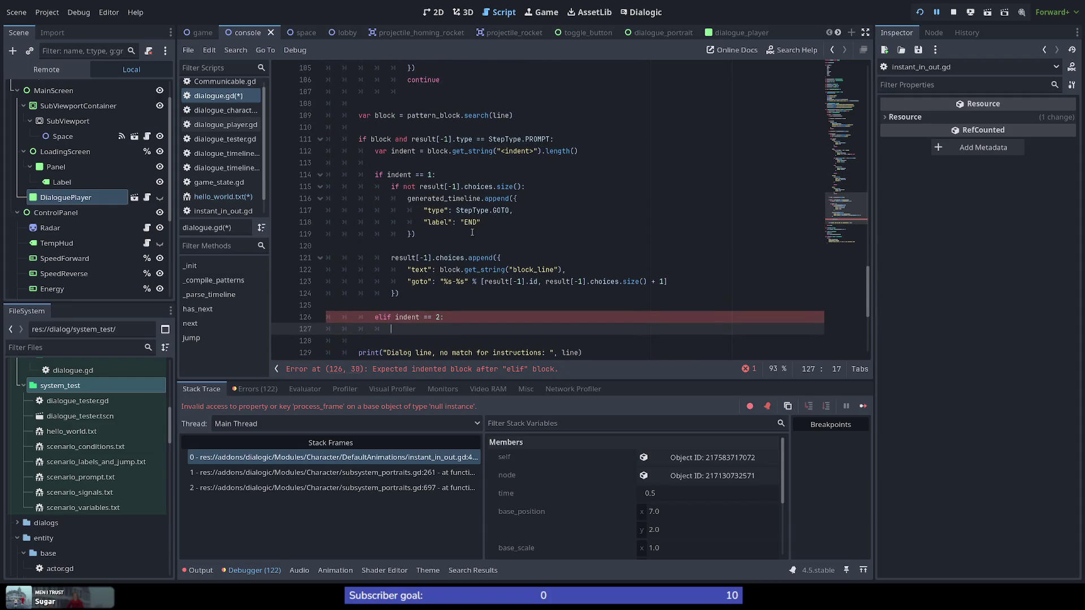
double_click(420, 281)
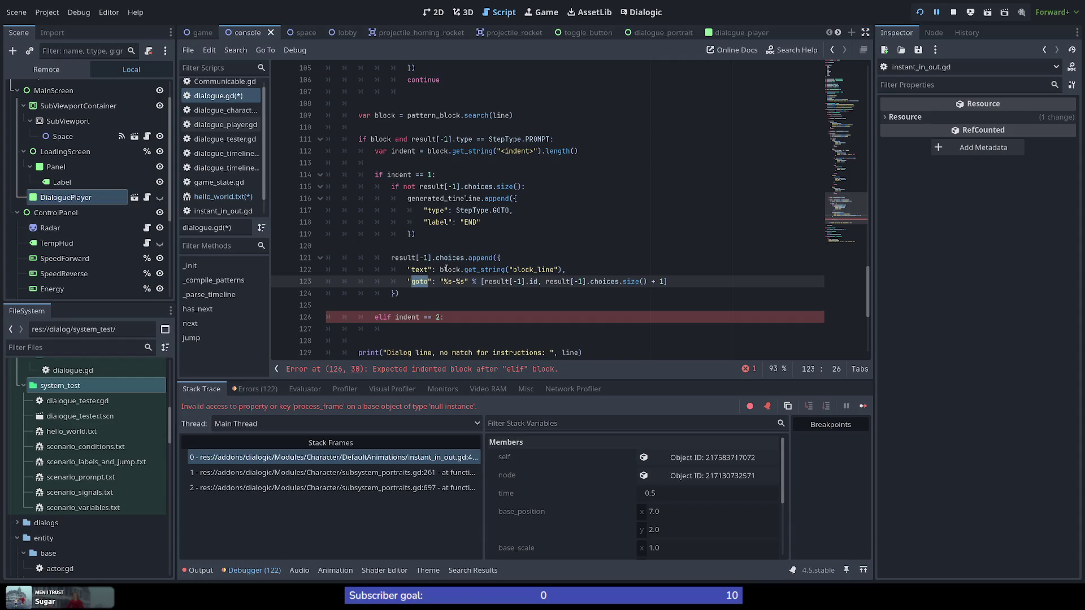
click(440, 282)
drag(440, 281, 689, 282)
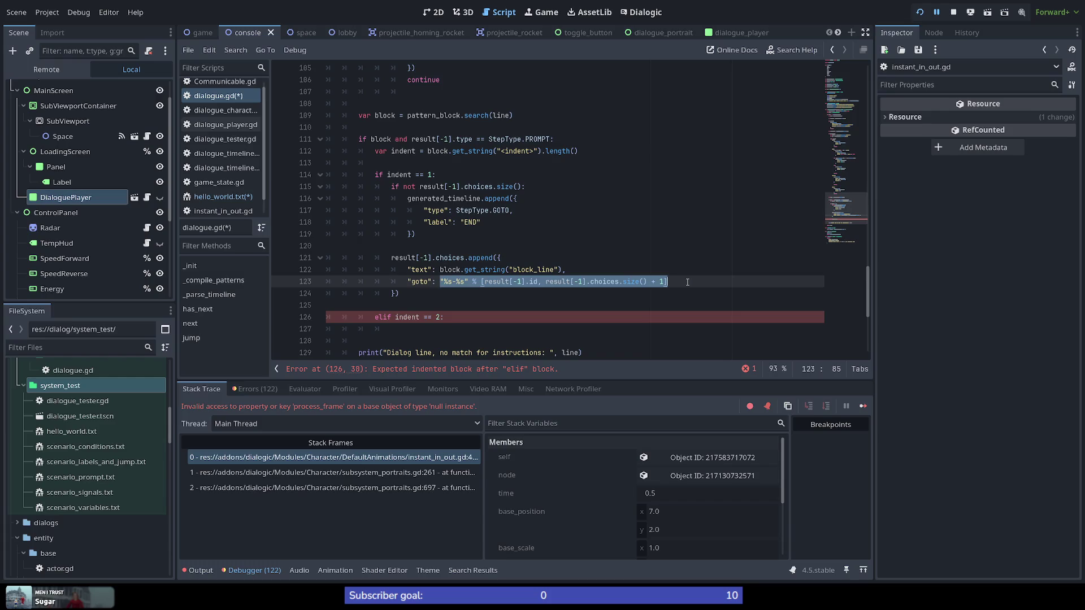
click(687, 282)
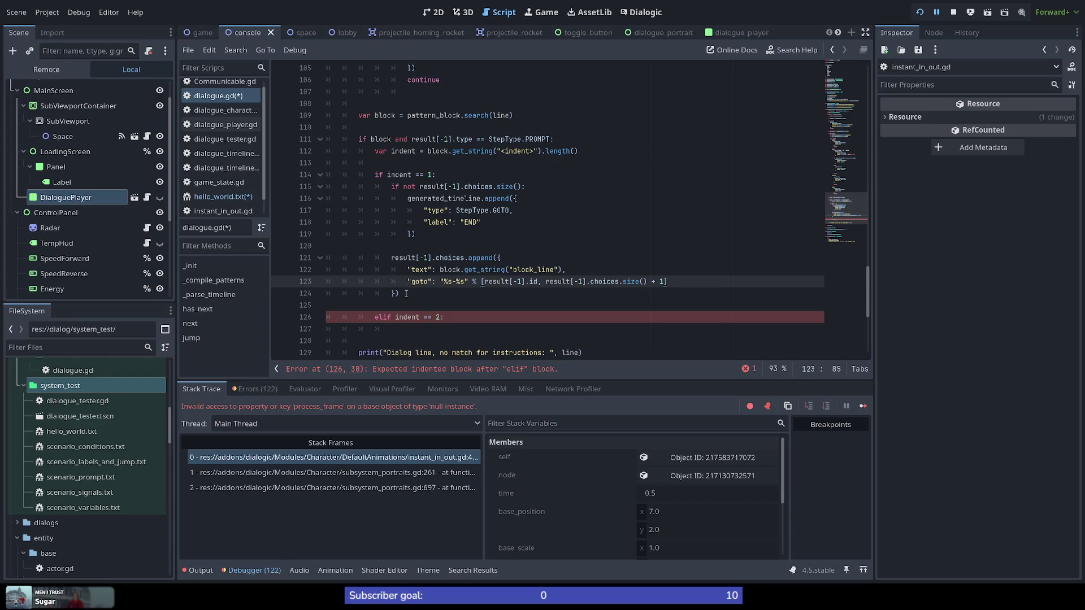
click(416, 294)
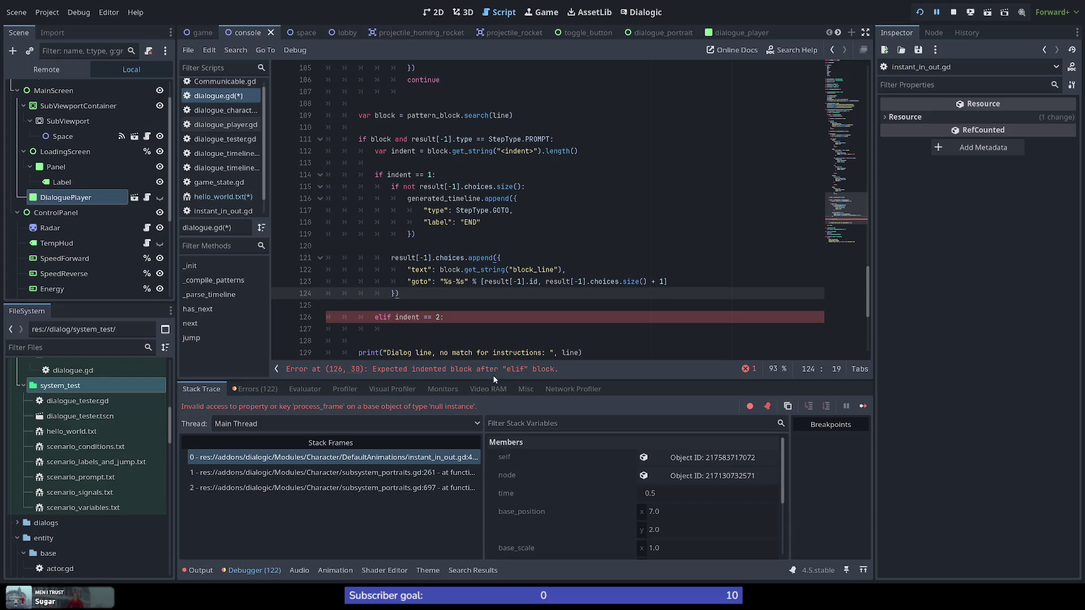
key(Return)
key(Return)
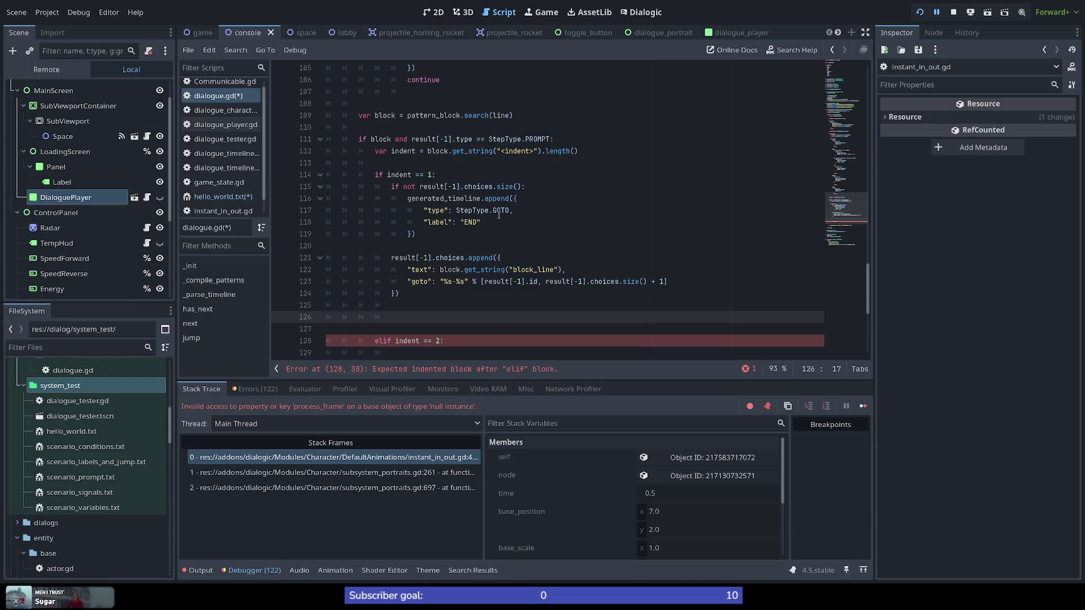
Copy the generated_timeline name from line 17 and return to blank line 126
scroll(397, 181, down, 7)
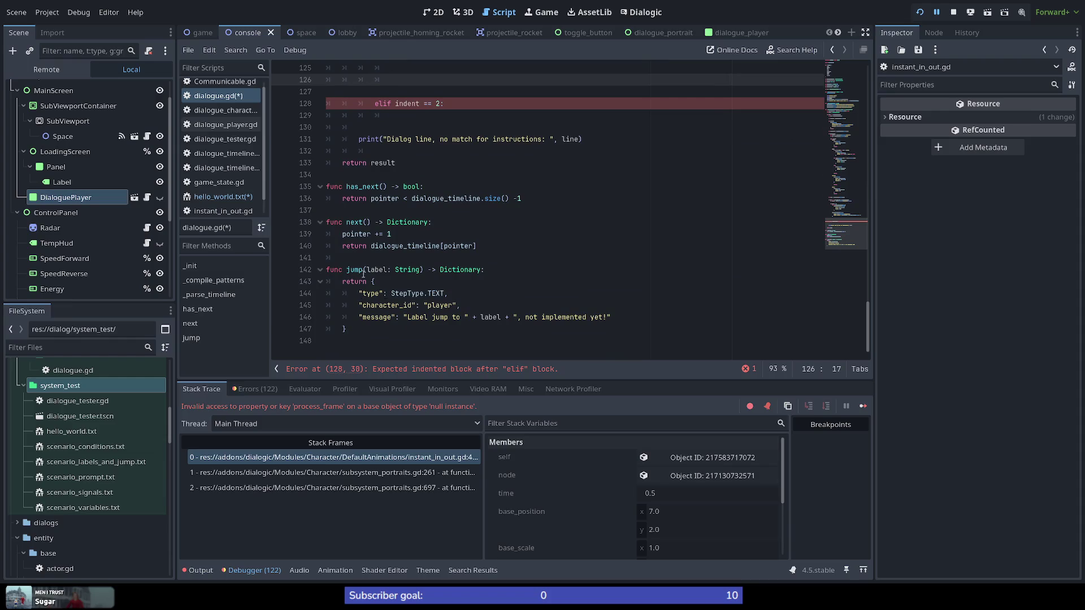
scroll(379, 279, up, 4)
scroll(398, 286, down, 1)
scroll(398, 266, up, 2)
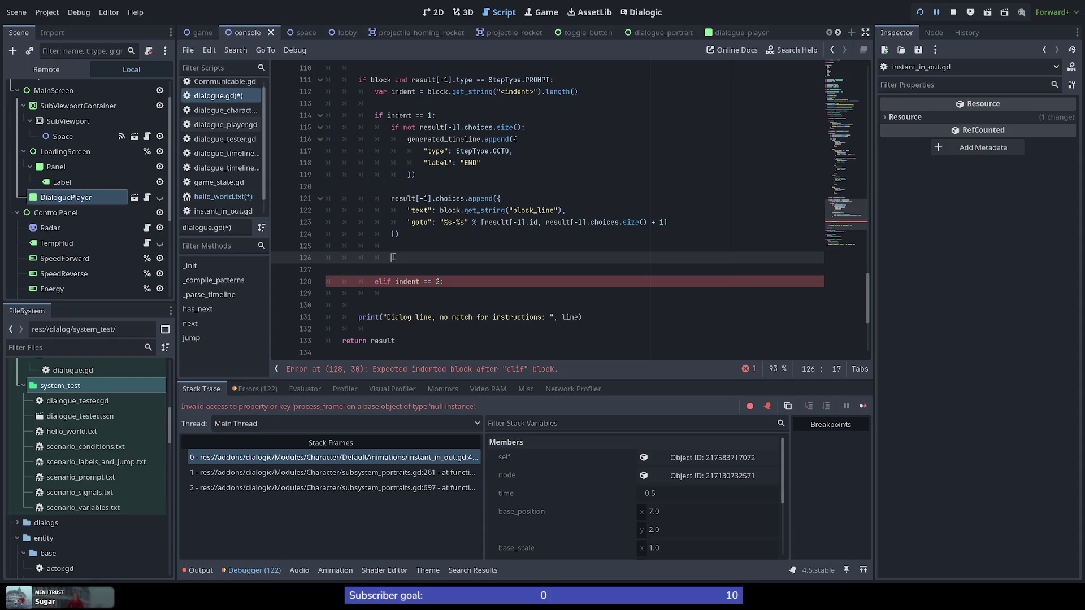
scroll(396, 257, up, 20)
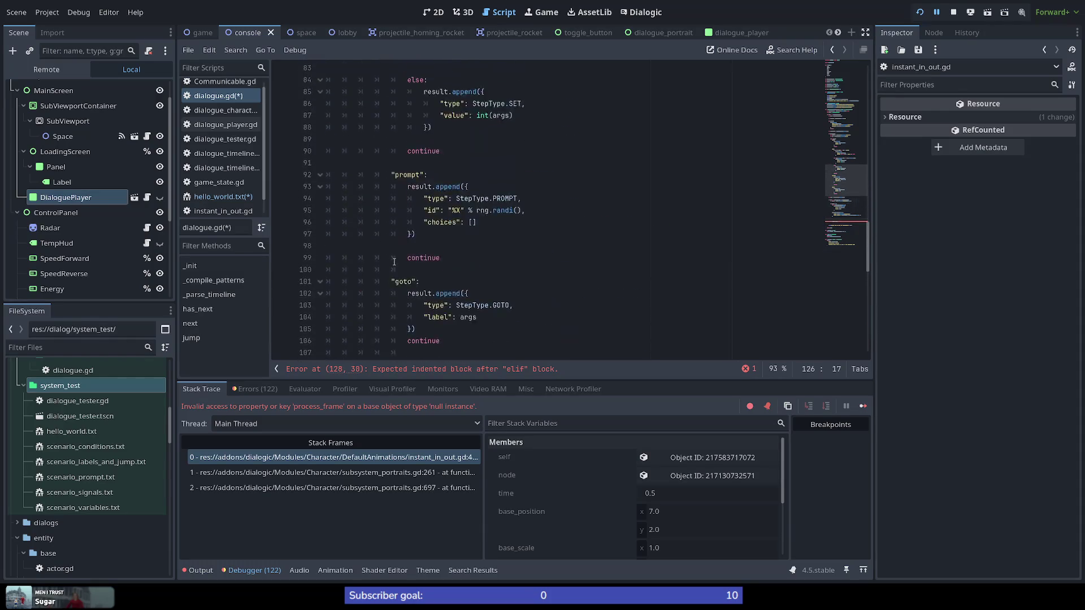
scroll(394, 264, up, 8)
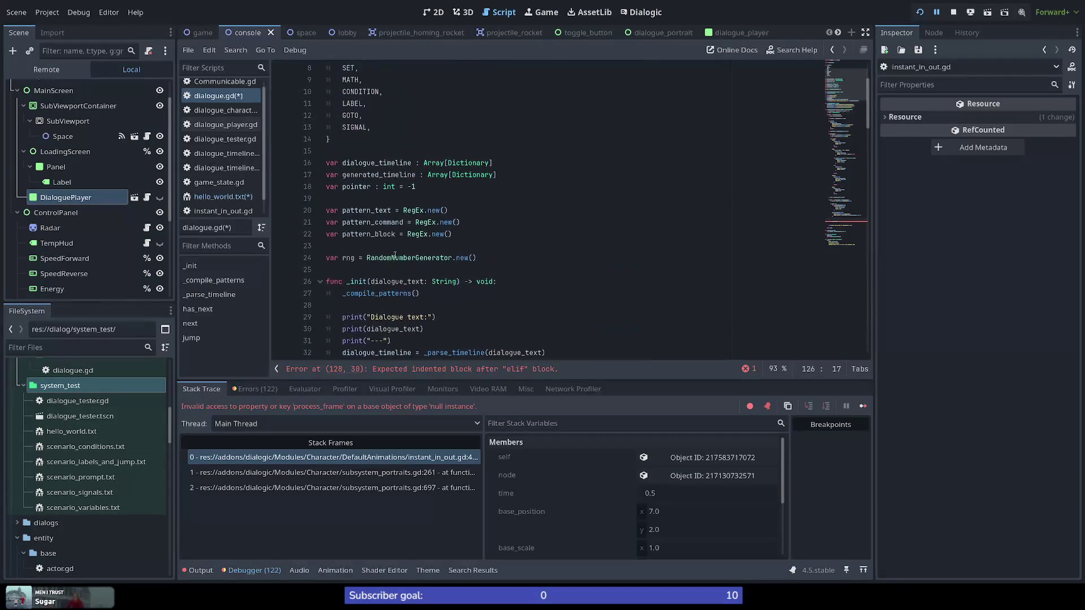
double_click(363, 177)
key(ctrl+c)
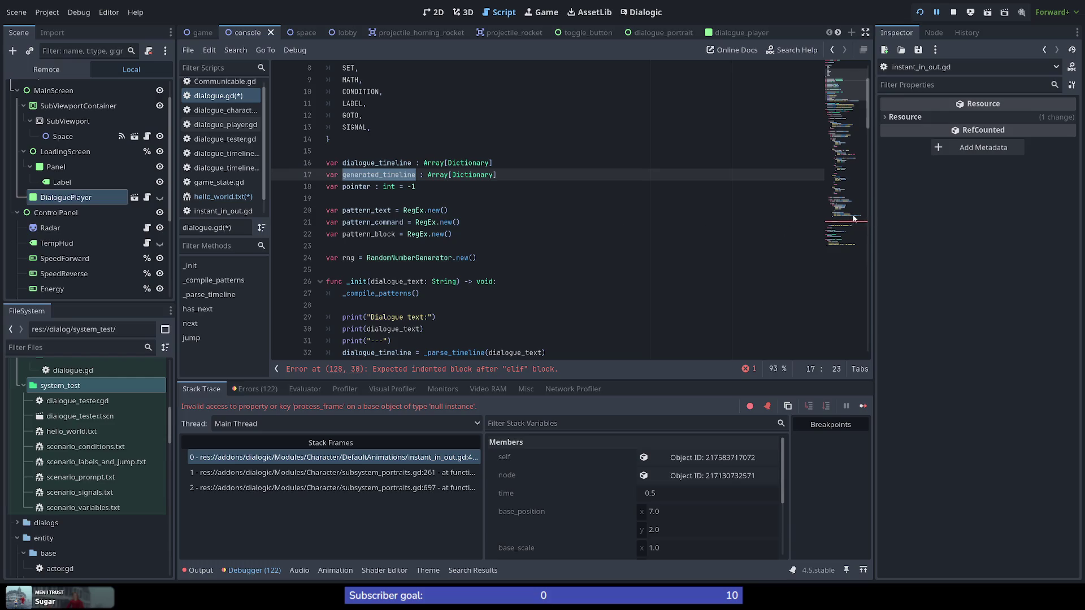
click(827, 230)
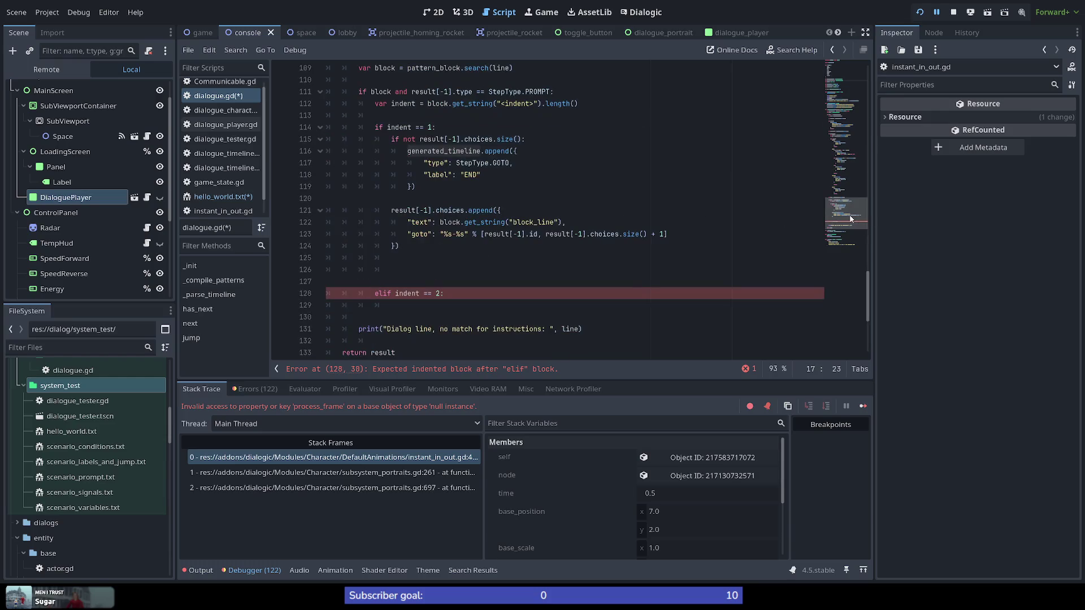
click(406, 272)
Add generated_timeline.append({ on line 126 with "type": StepType.LABEL and an empty "label": key
key(ctrl+v)
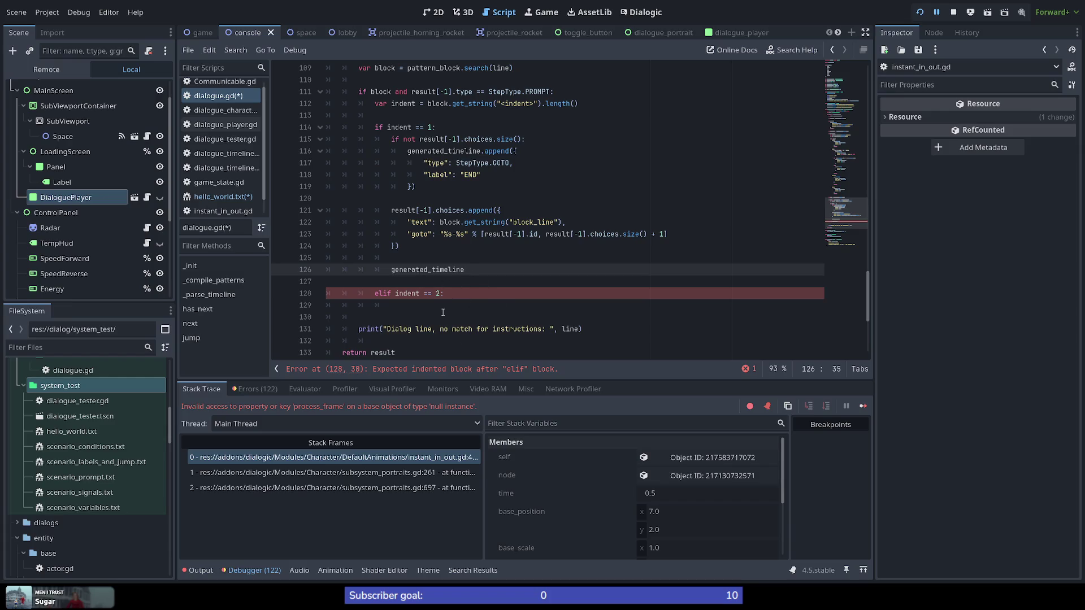
text(.)
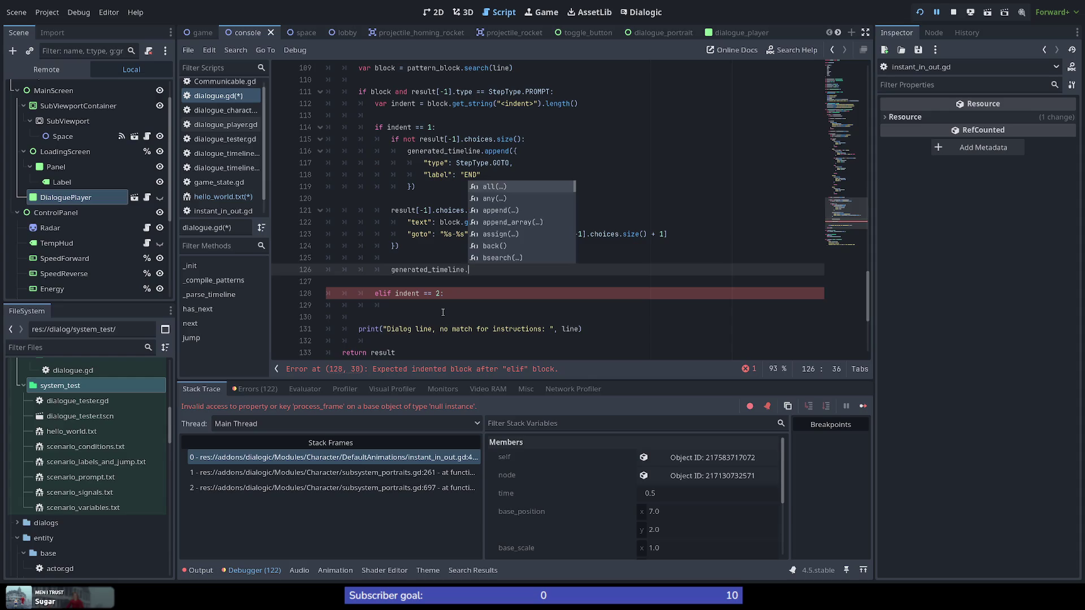
text(appe)
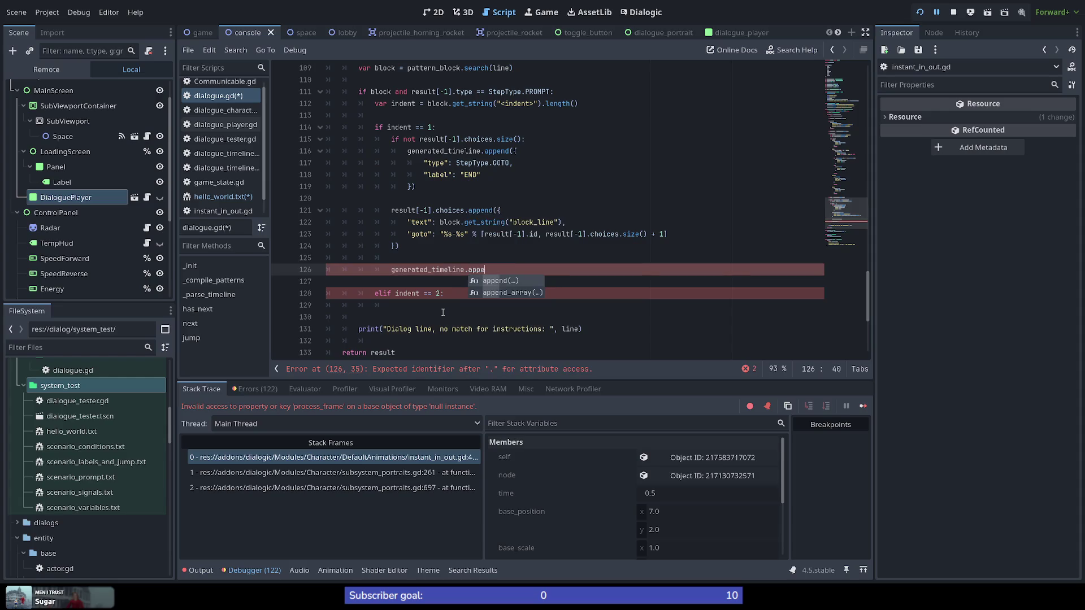
text(nd({)
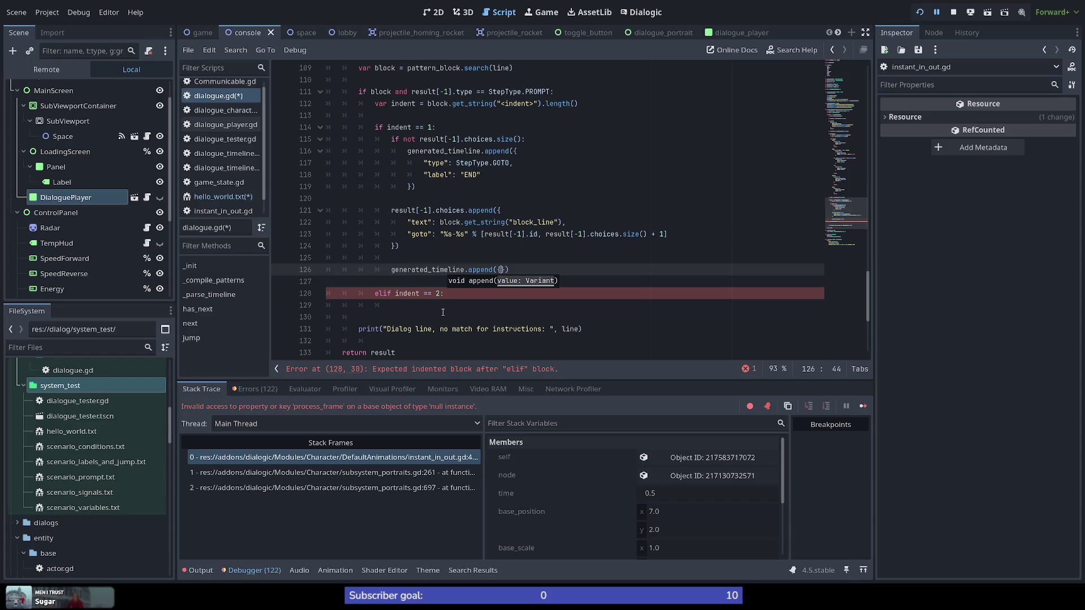
key(Return)
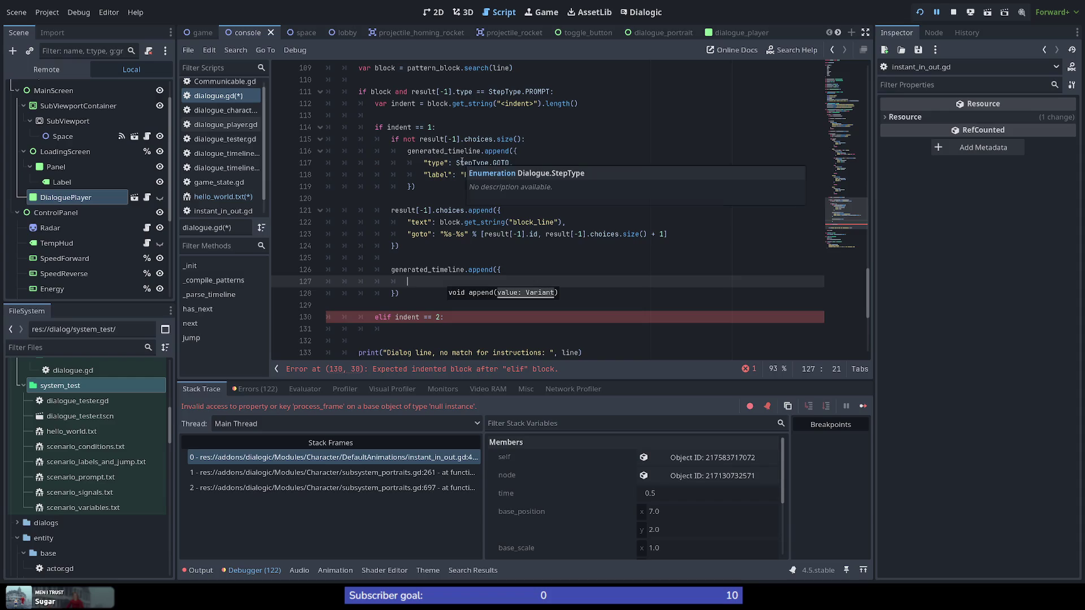
click(424, 281)
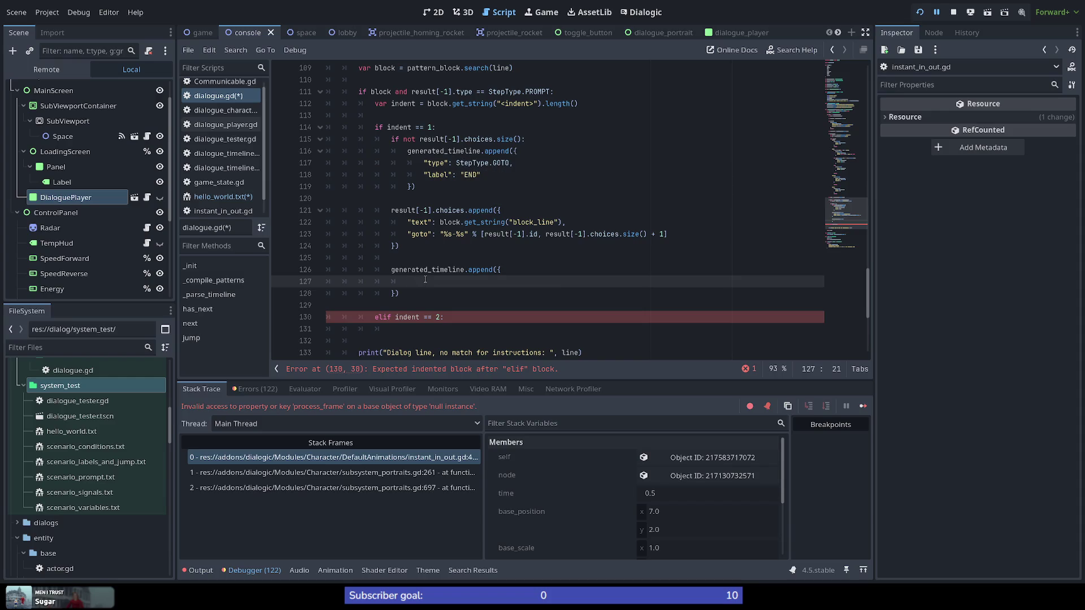
text("type": l)
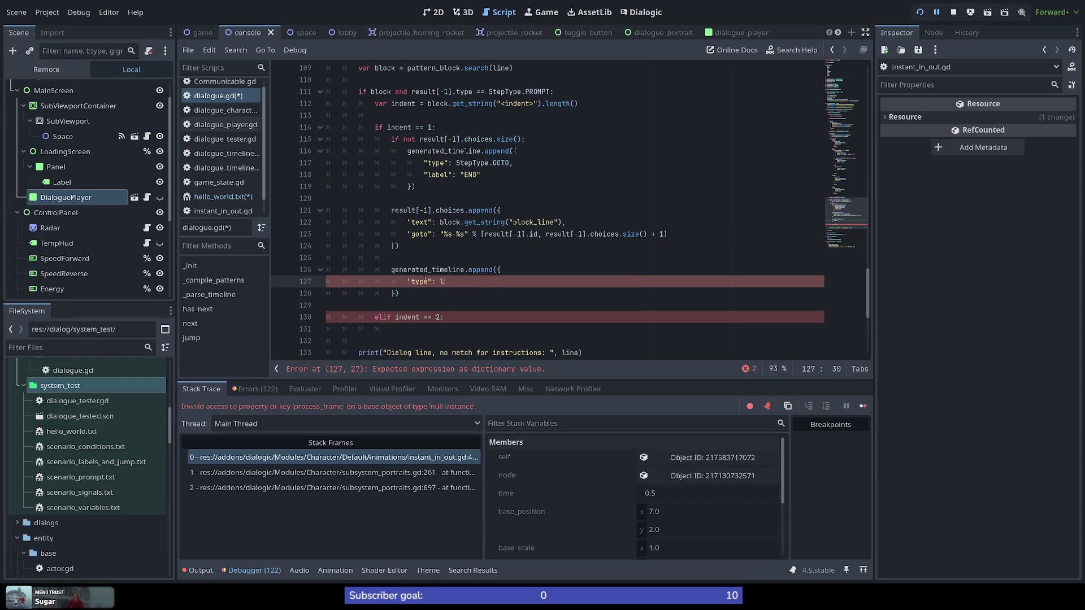
text(a)
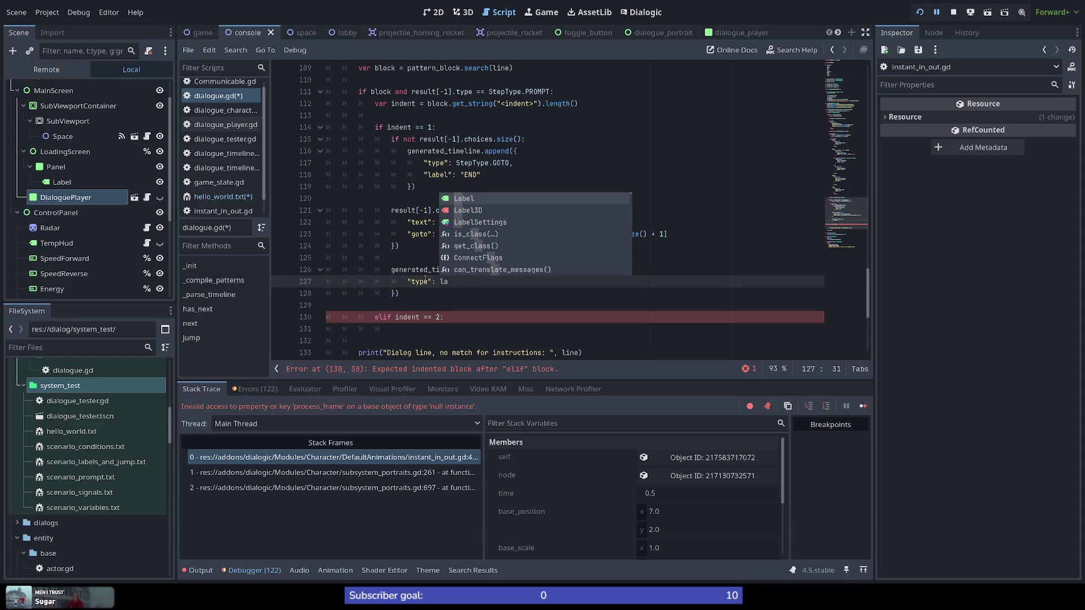
key(BackSpace)
key(BackSpace)
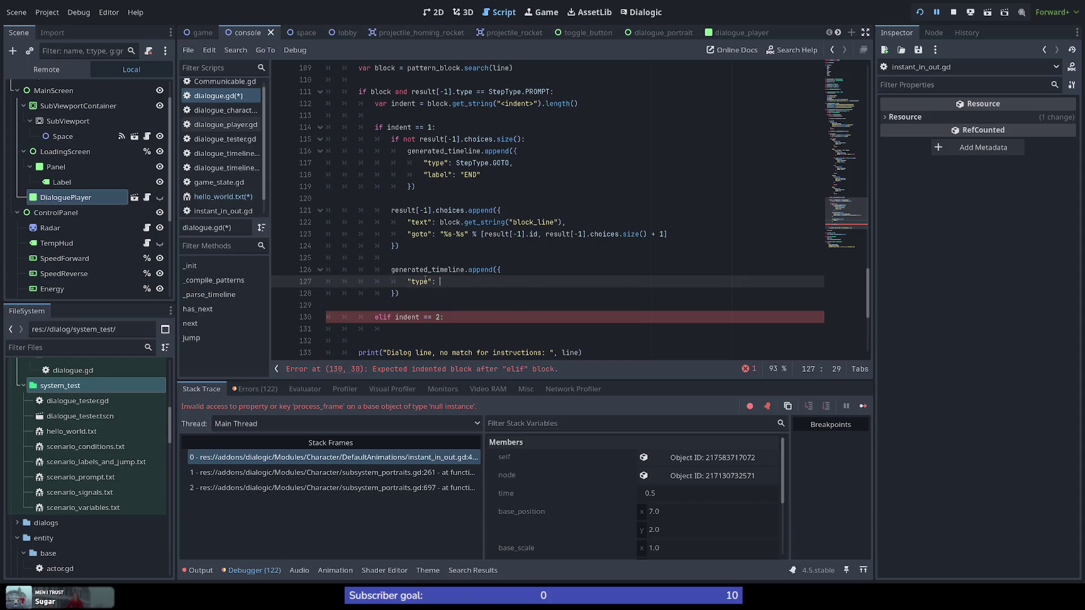
text(StepType.)
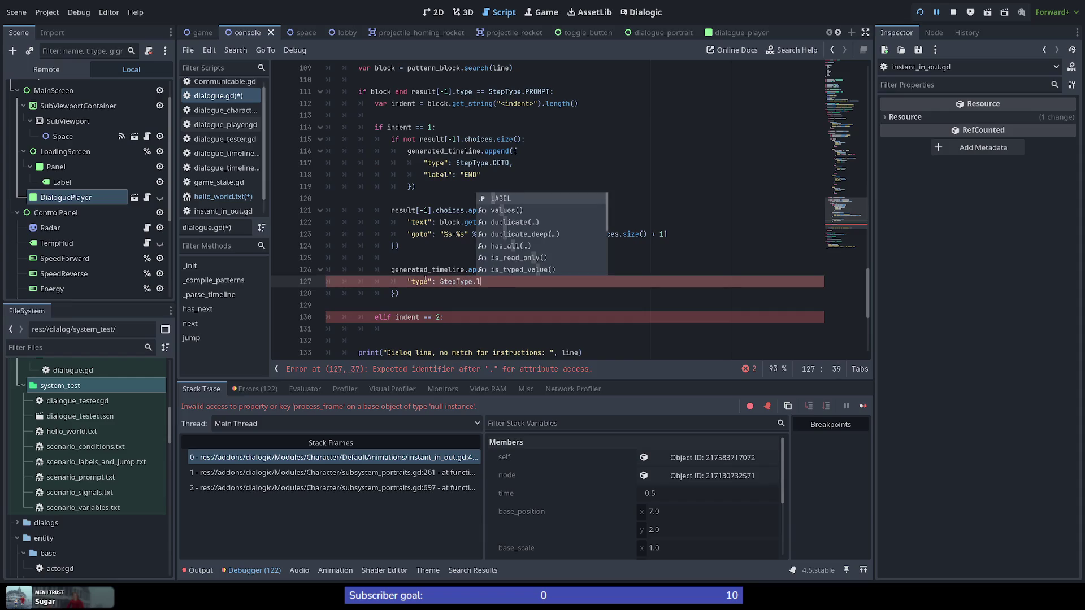
text(L)
key(Return)
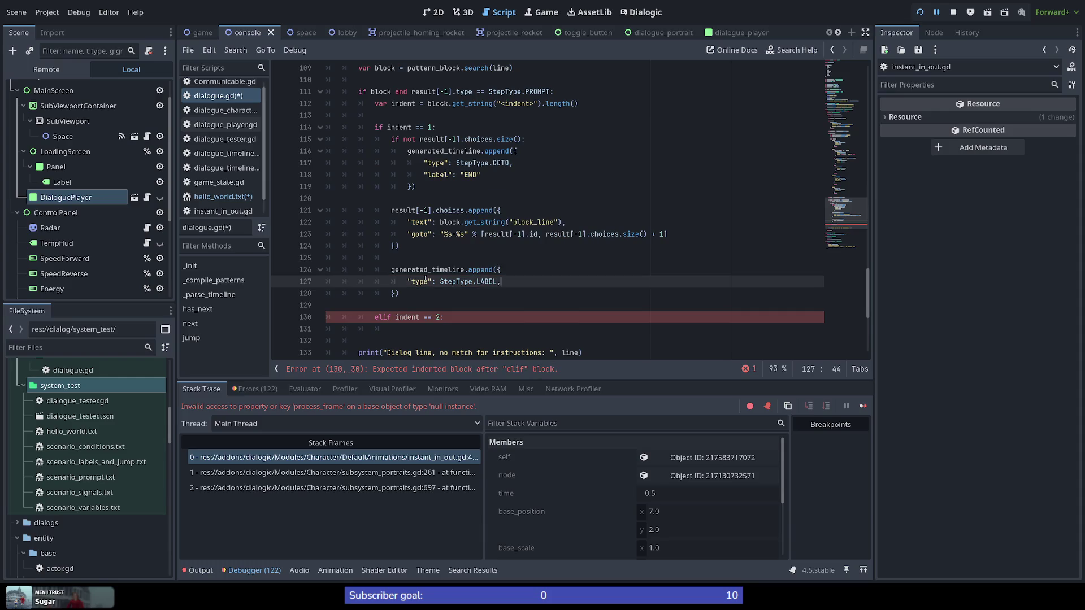
key(Return)
text("label")
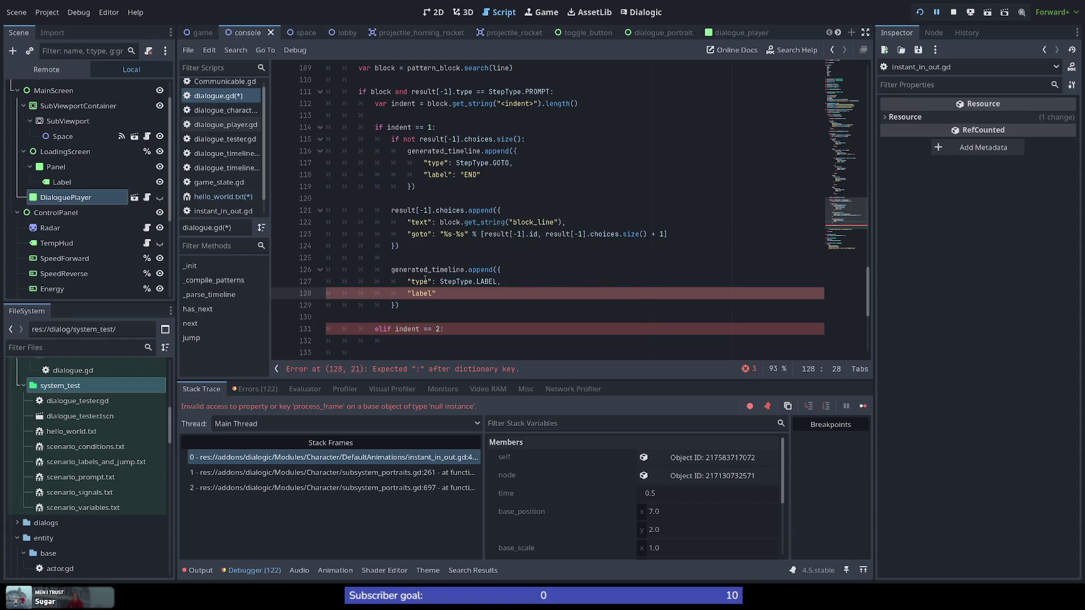
text(:)
double_click(433, 163)
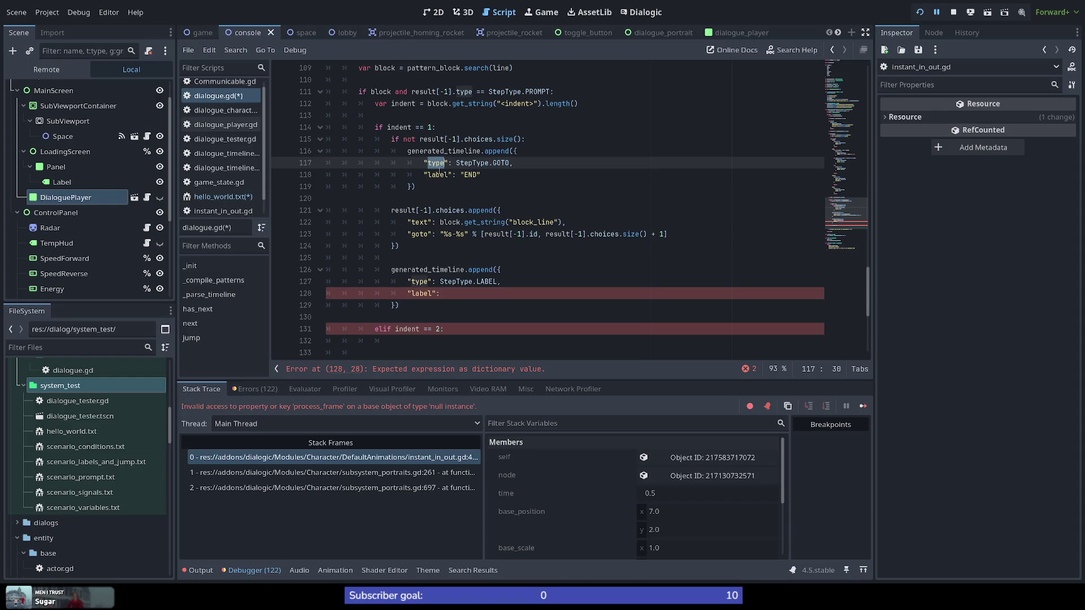
double_click(438, 175)
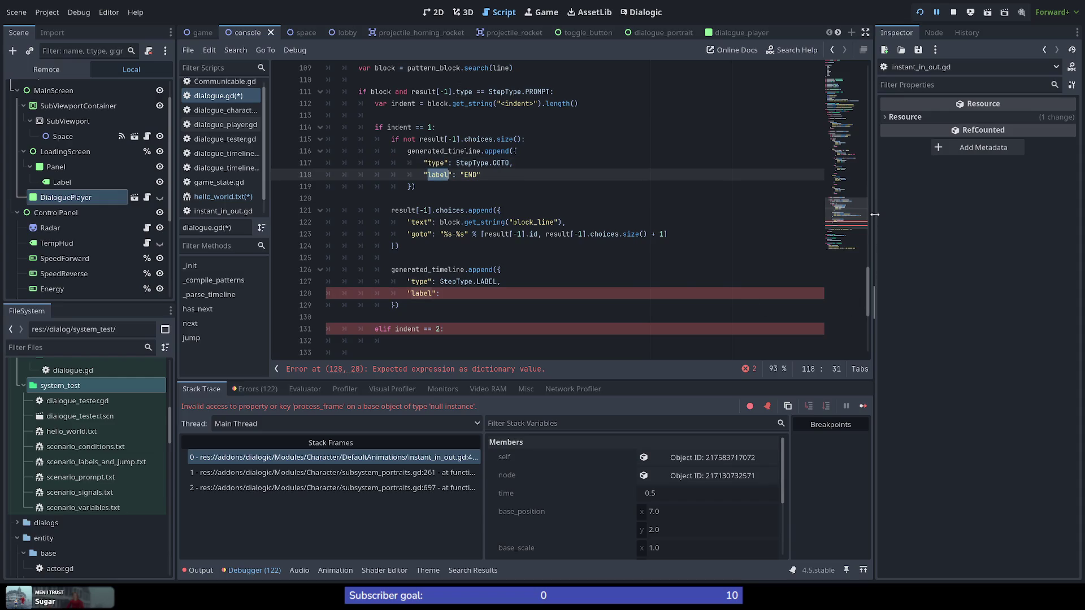
drag(847, 226, 853, 135)
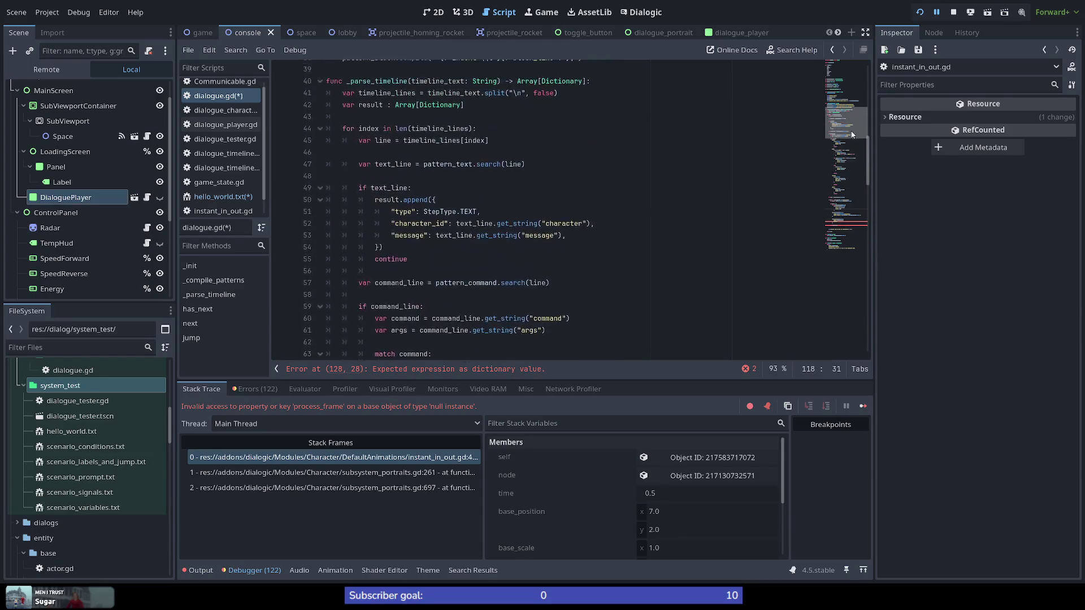
mouse_move(846, 99)
mouse_down()
mouse_move(839, 83)
mouse_move(832, 217)
mouse_up()
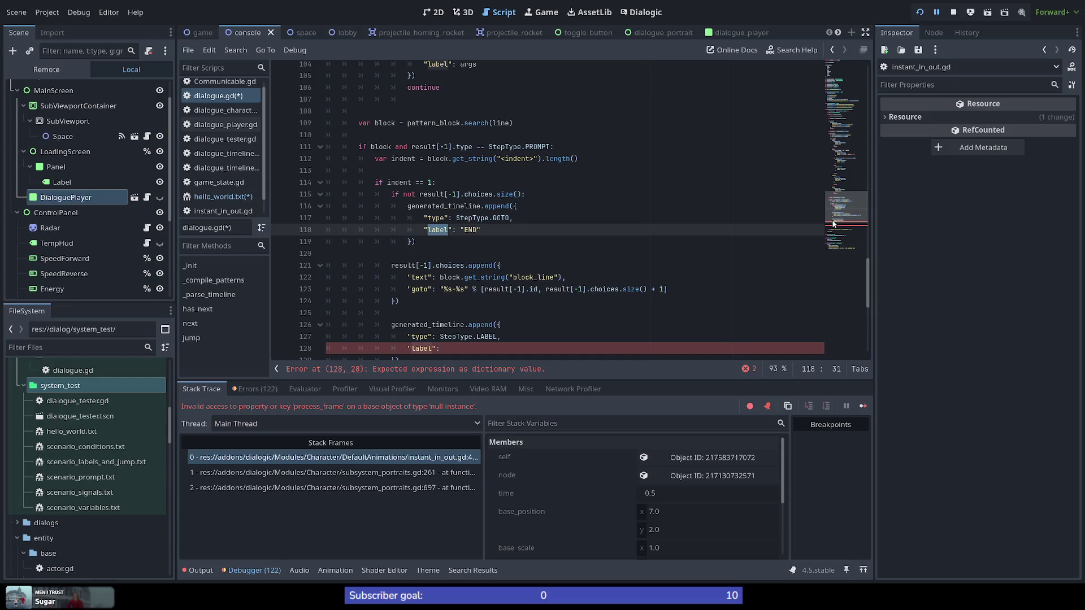
scroll(403, 241, down, 3)
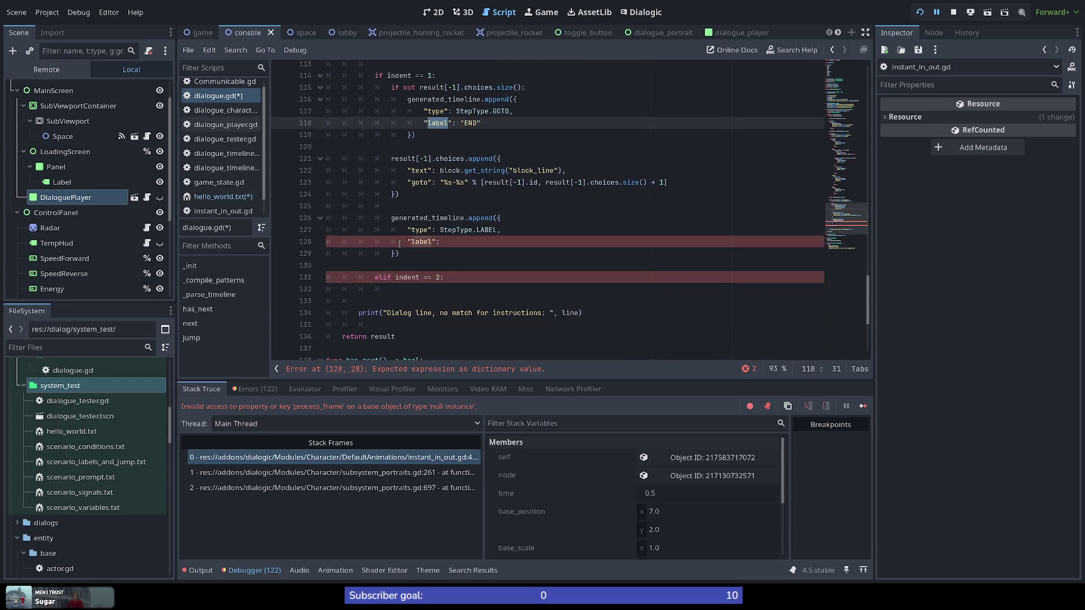
scroll(382, 259, up, 3)
scroll(463, 251, down, 2)
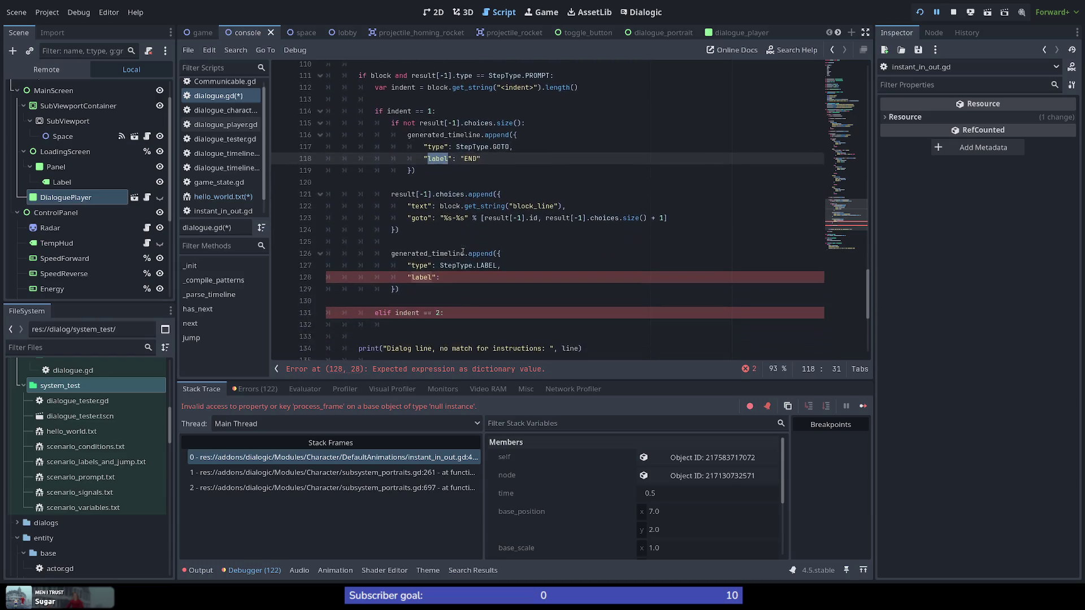
click(454, 278)
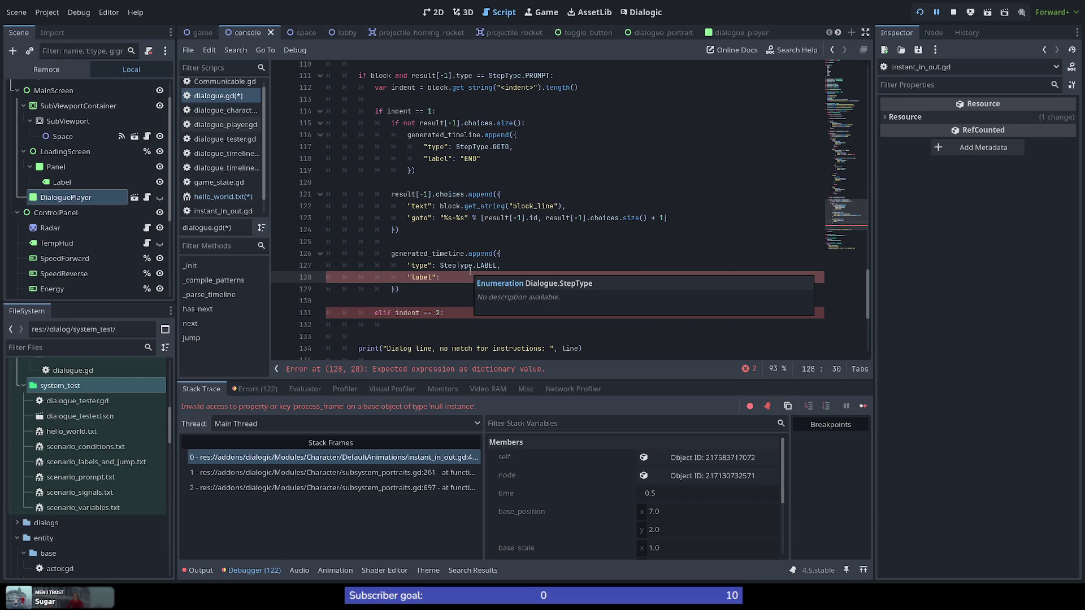
click(472, 230)
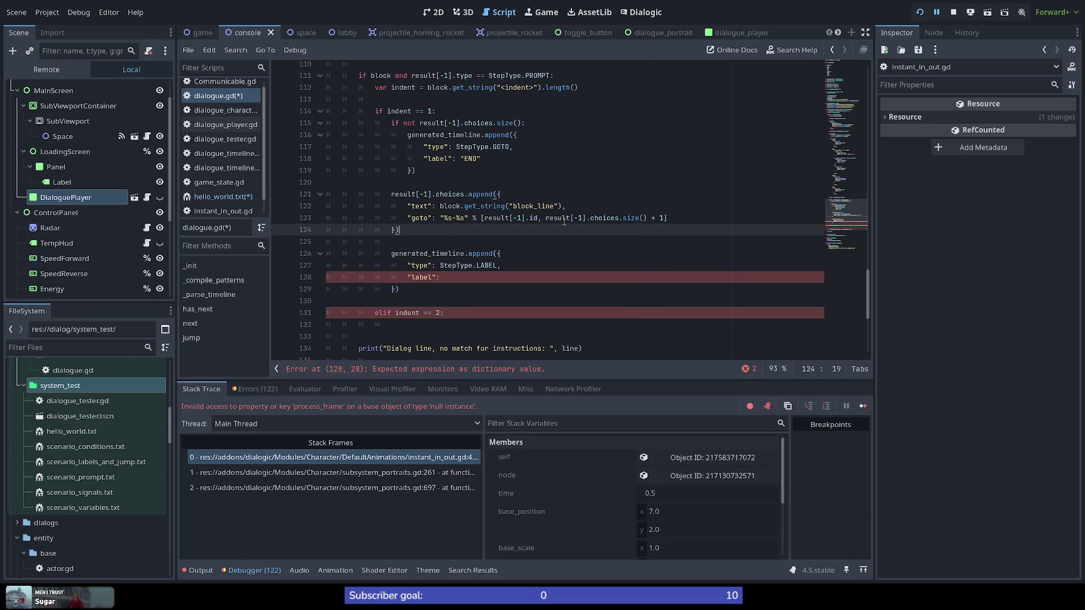
double_click(493, 217)
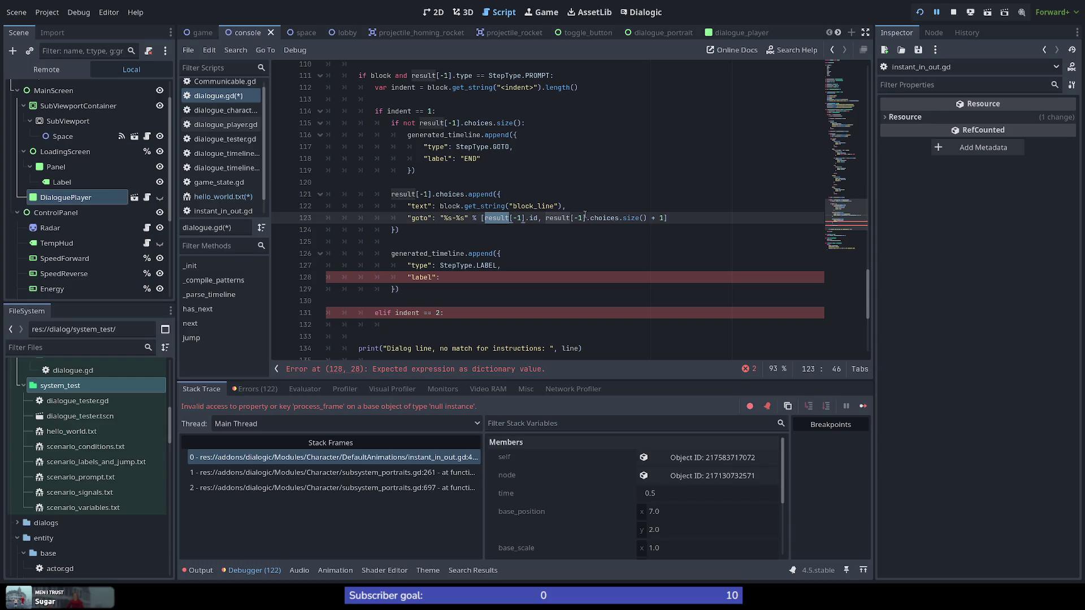
click(644, 218)
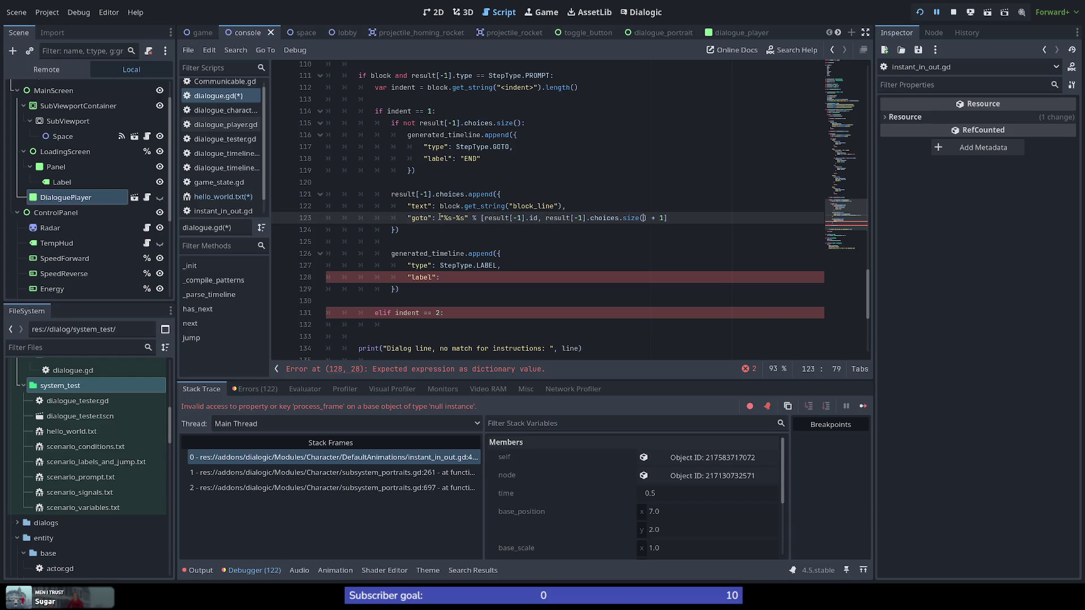
drag(441, 217, 719, 220)
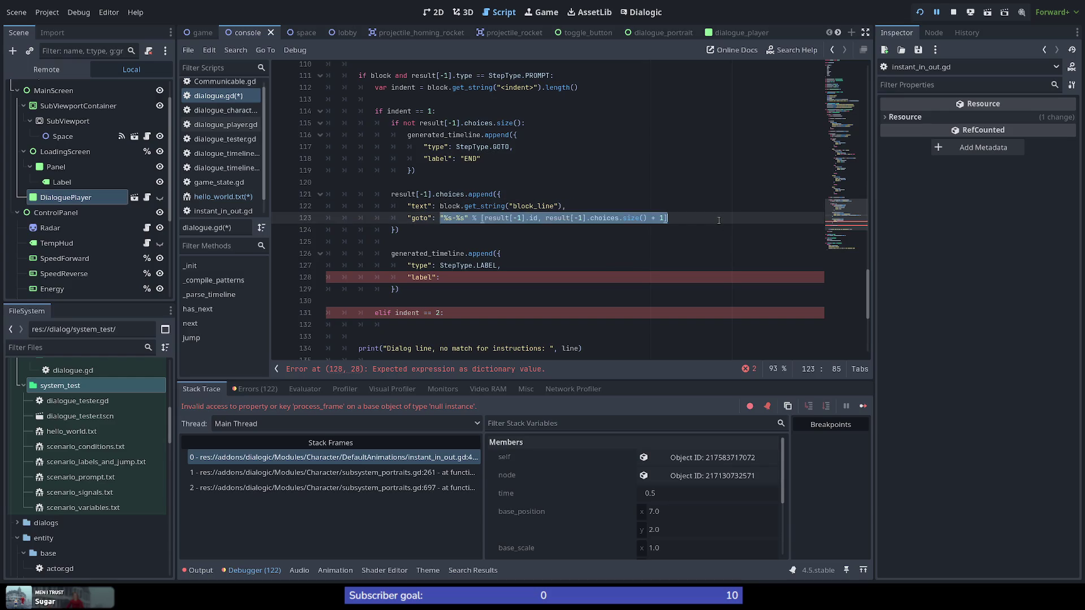
Set the choice's goto value and the LABEL step's label value to label, renaming goto to label
key(BackSpace)
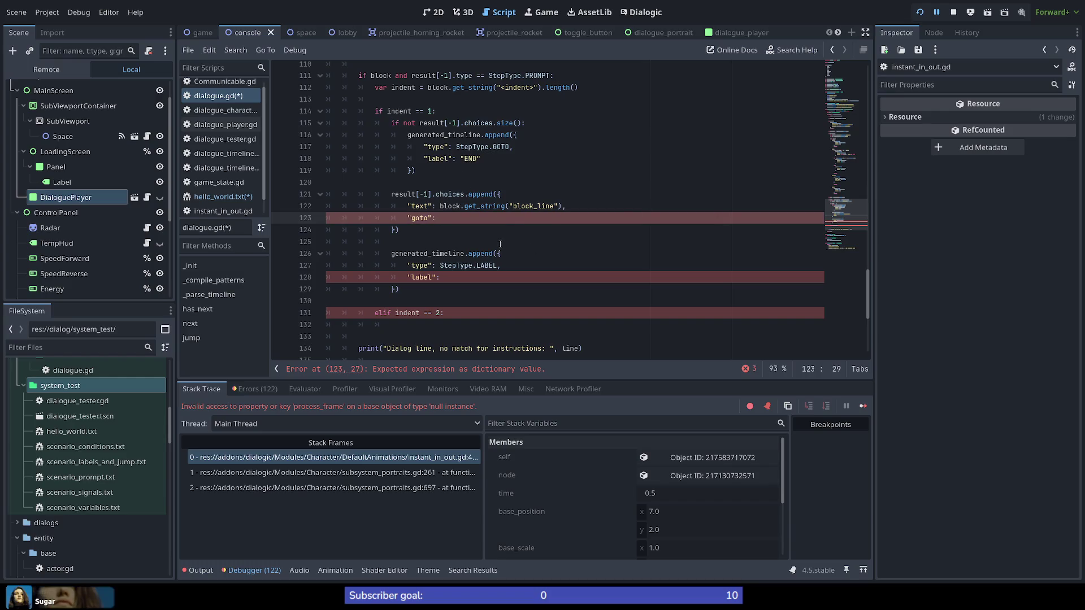
text(label)
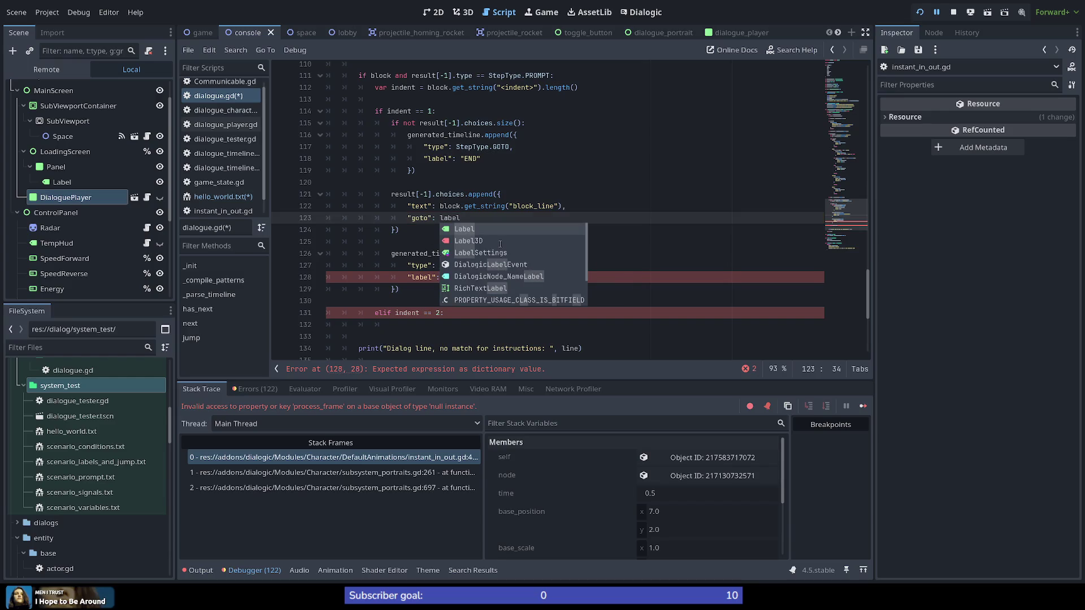
key(Escape)
key(Down)
key(Down)
key(Down)
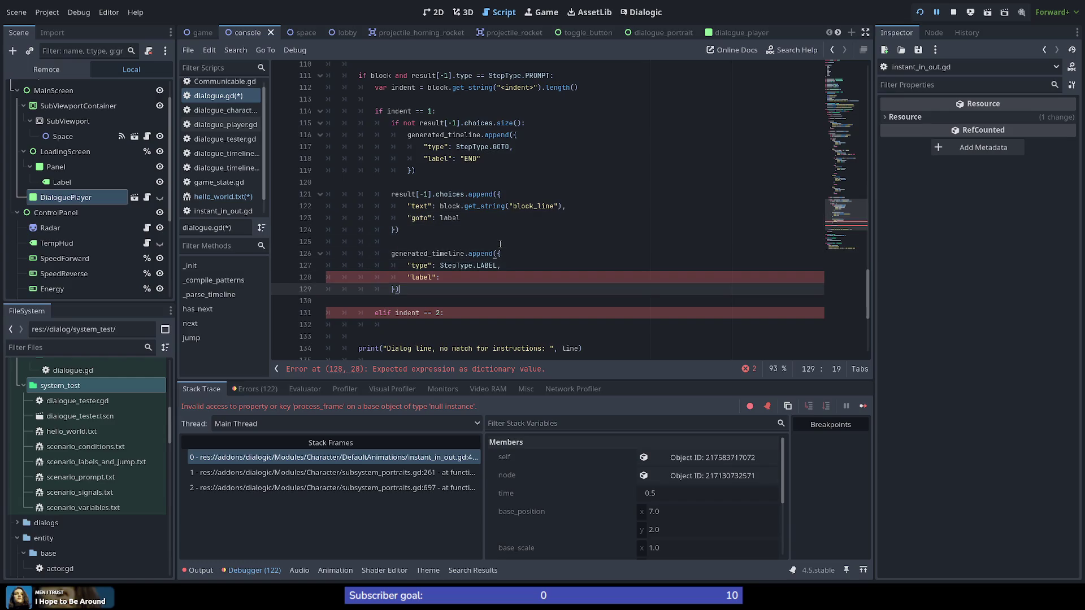
text( label)
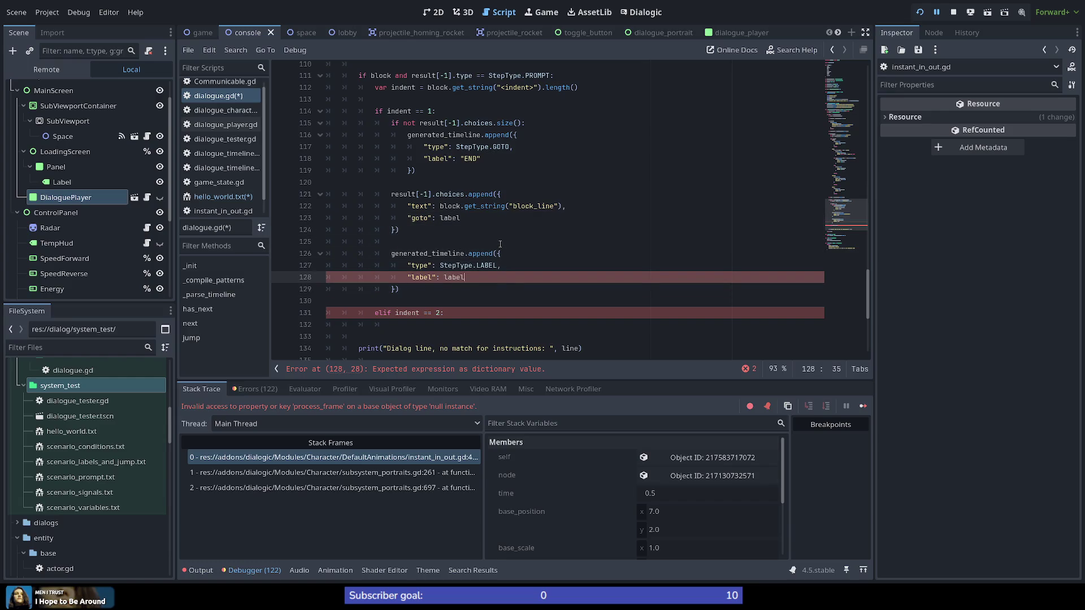
key(Escape)
key(Up)
key(Up)
key(Up)
key(Up)
key(Down)
key(Down)
key(Down)
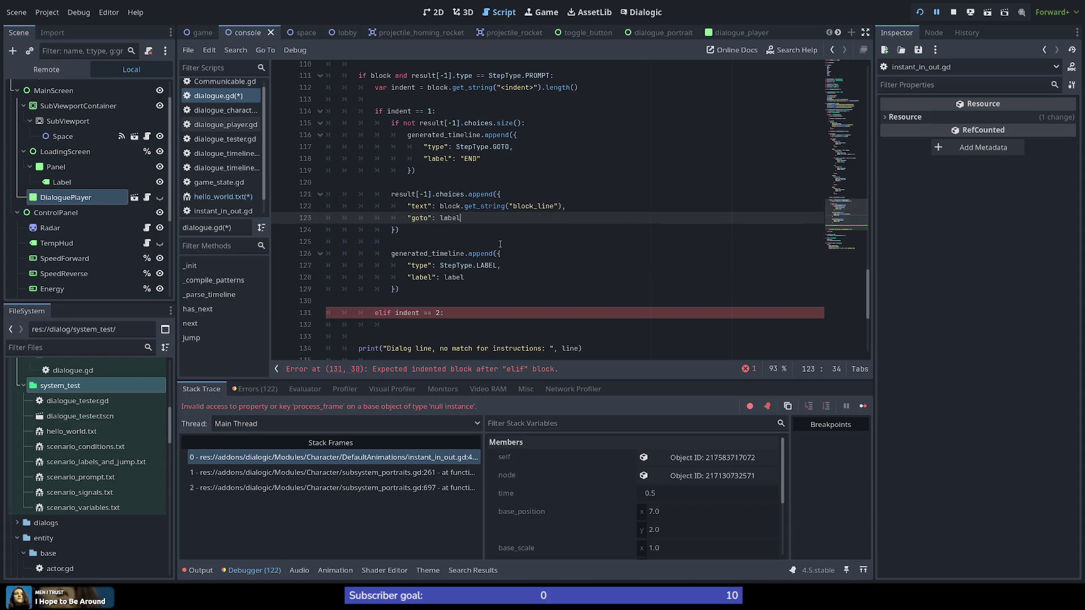
scroll(492, 281, up, 1)
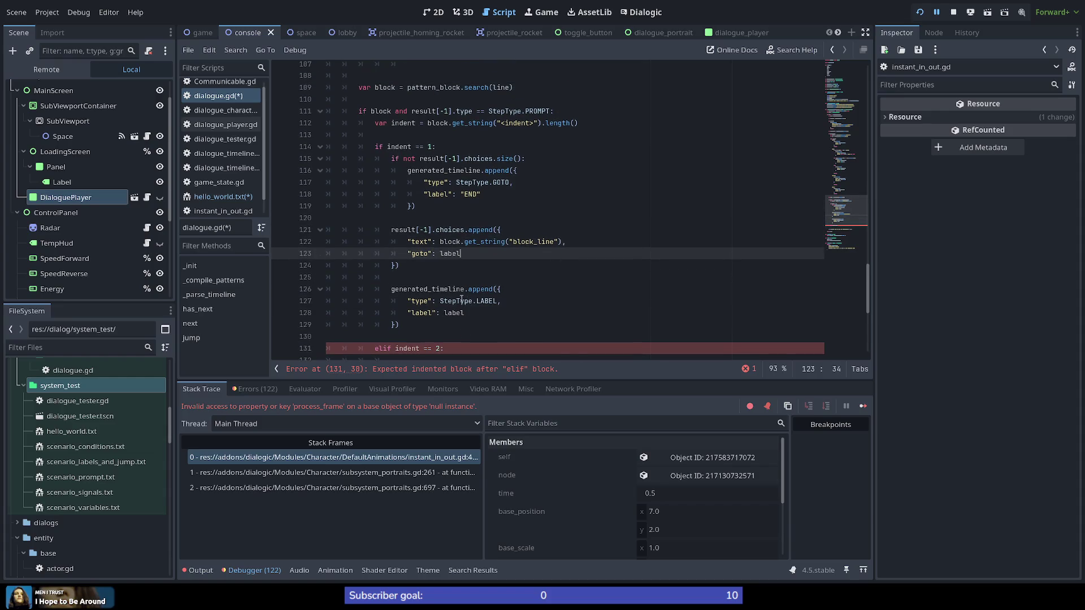
double_click(420, 254)
text(la)
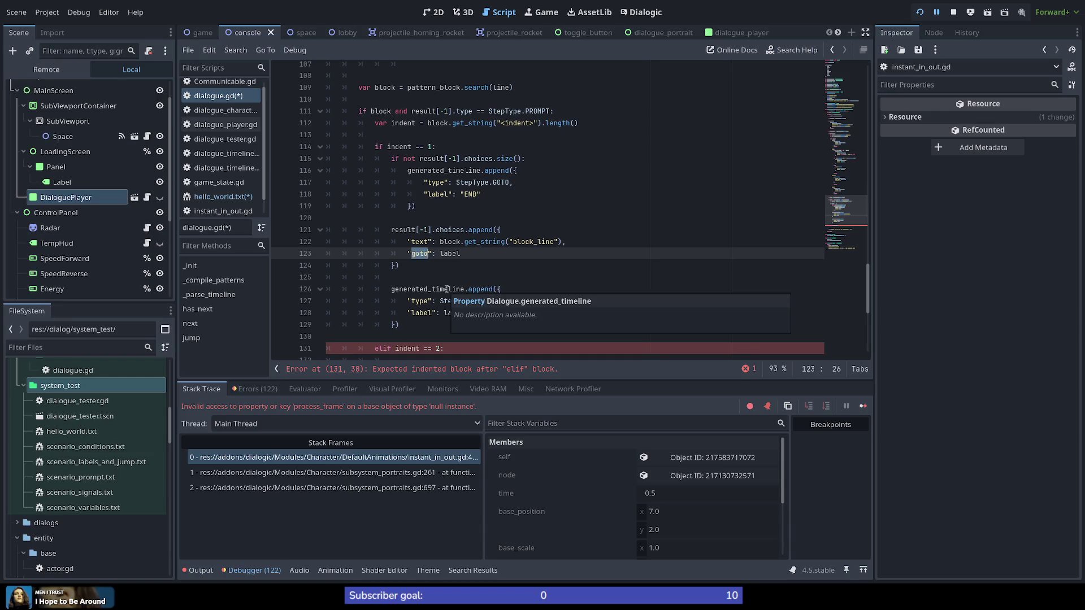
text(bel)
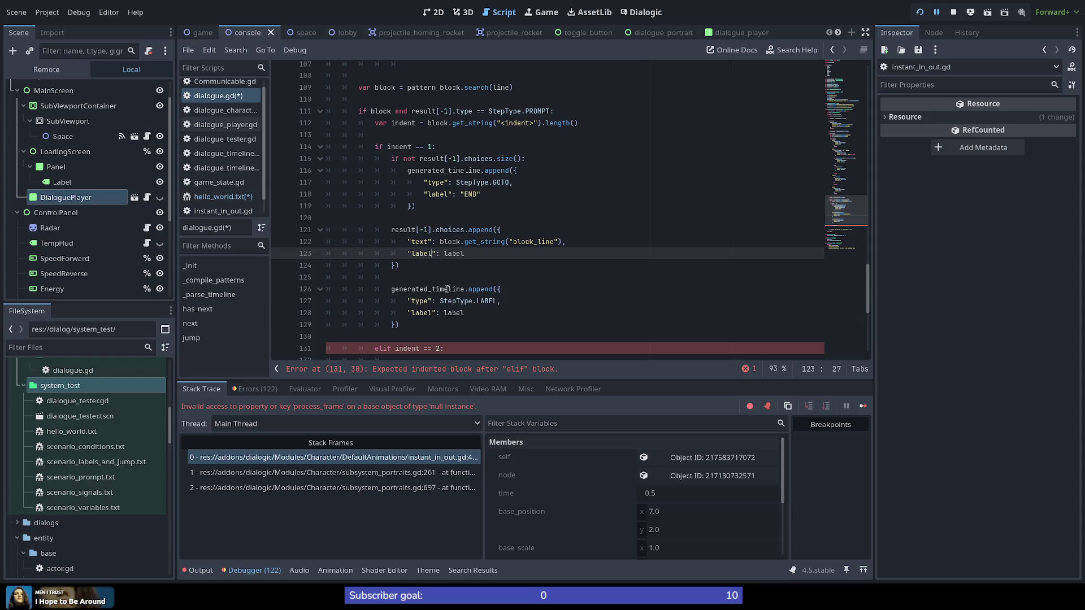
Declare var label = "%s-%s" % [result[-1].id, result[-1].choices.size() + 1] at line 121
key(Up)
key(Up)
key(Up)
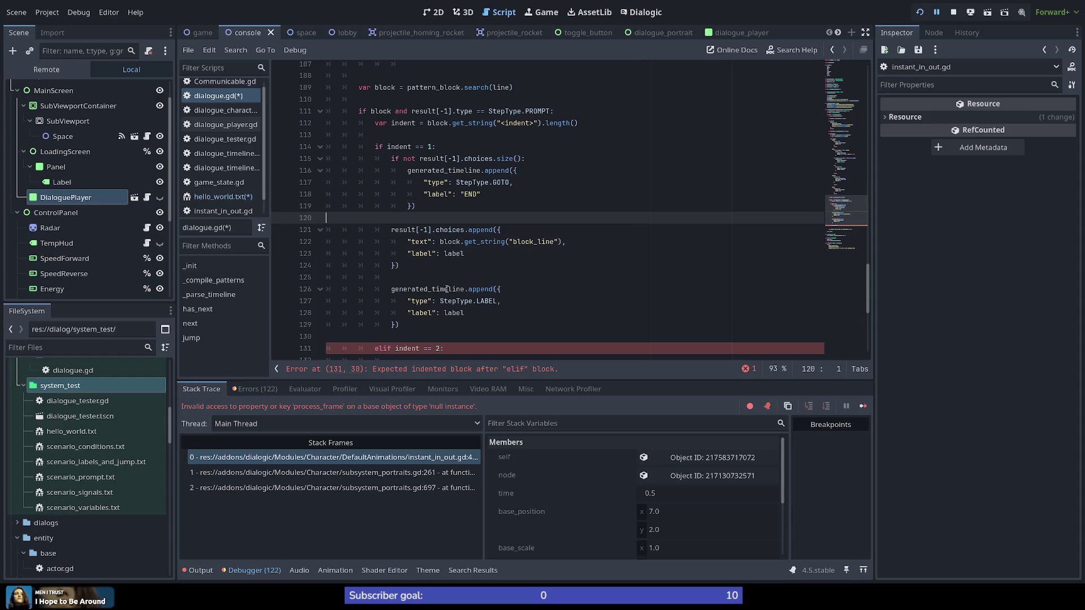
key(Return)
key(Up)
key(Return)
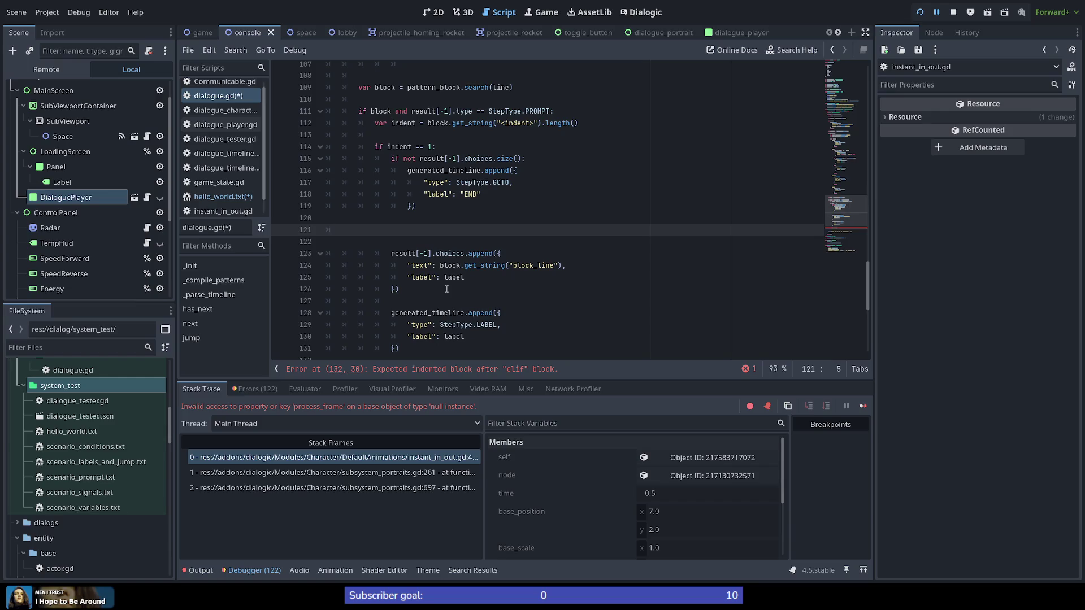
key(Tab)
key(Tab)
text(var )
text(label = )
text("%s-%s" % [result[-1].id, result[-1].choices.size() + 1])
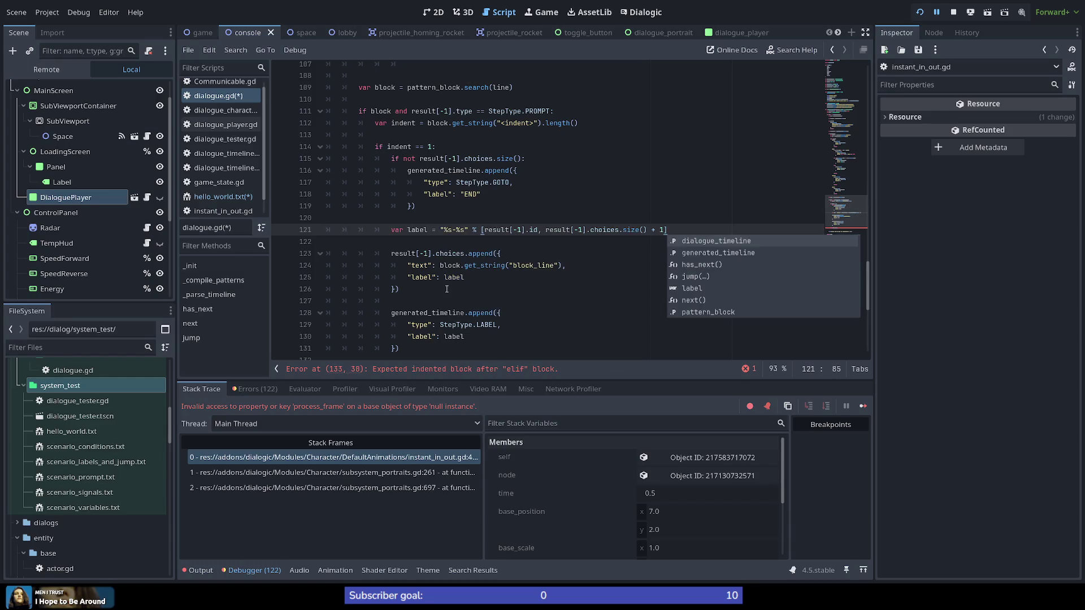
key(Escape)
key(Down)
key(Down)
key(Down)
scroll(446, 289, down, 2)
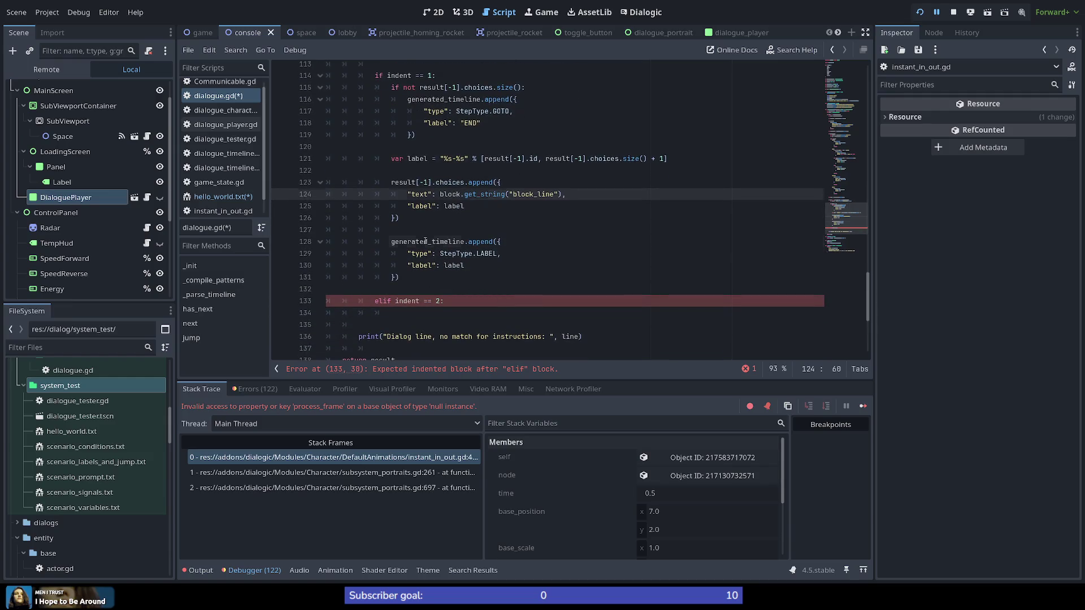
double_click(425, 241)
click(430, 277)
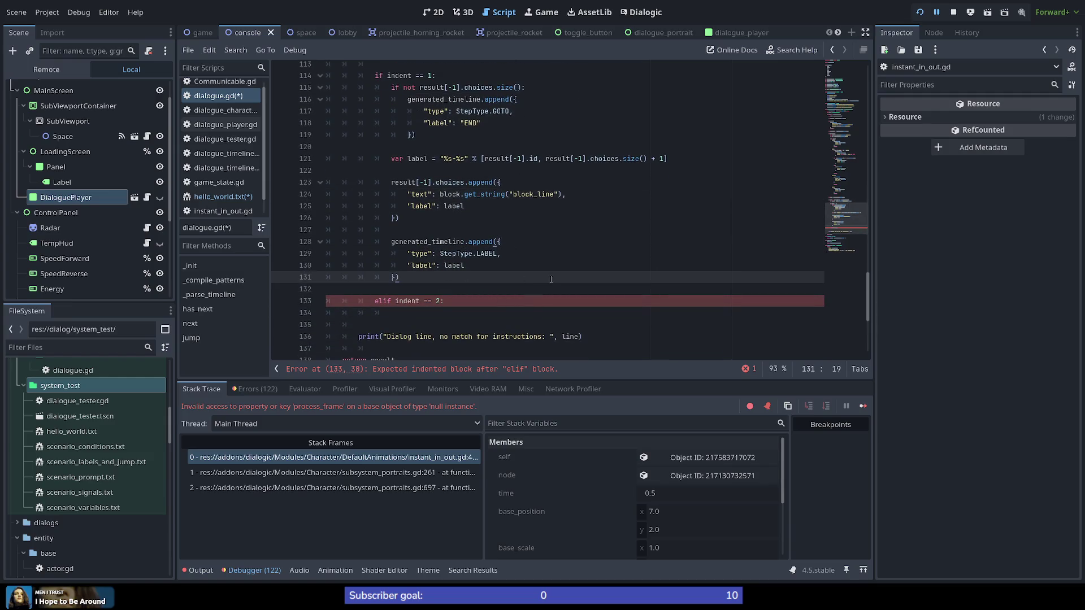
scroll(547, 281, up, 1)
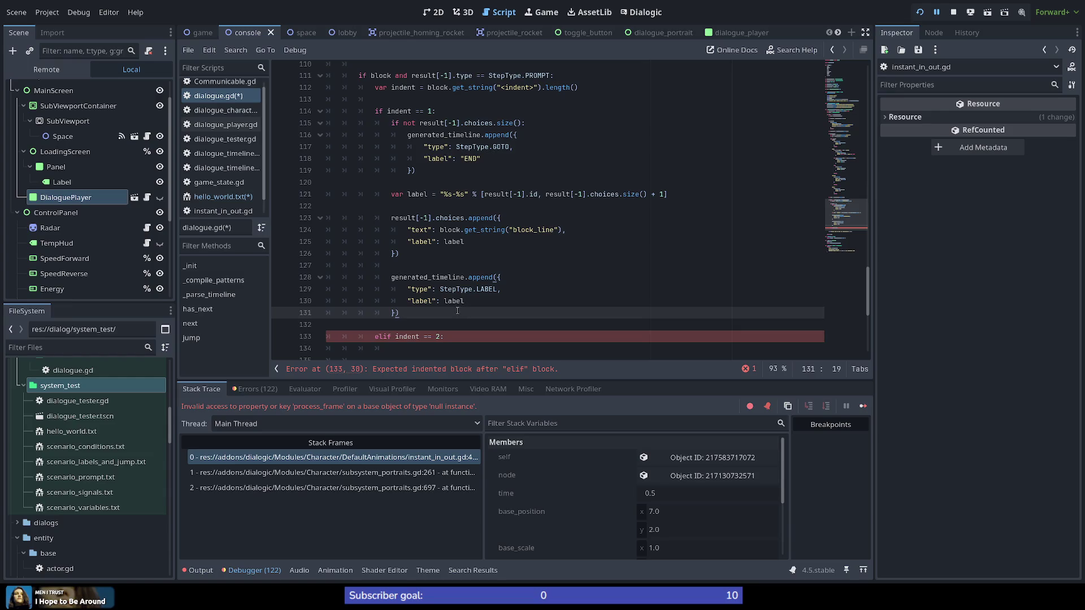
scroll(465, 308, down, 2)
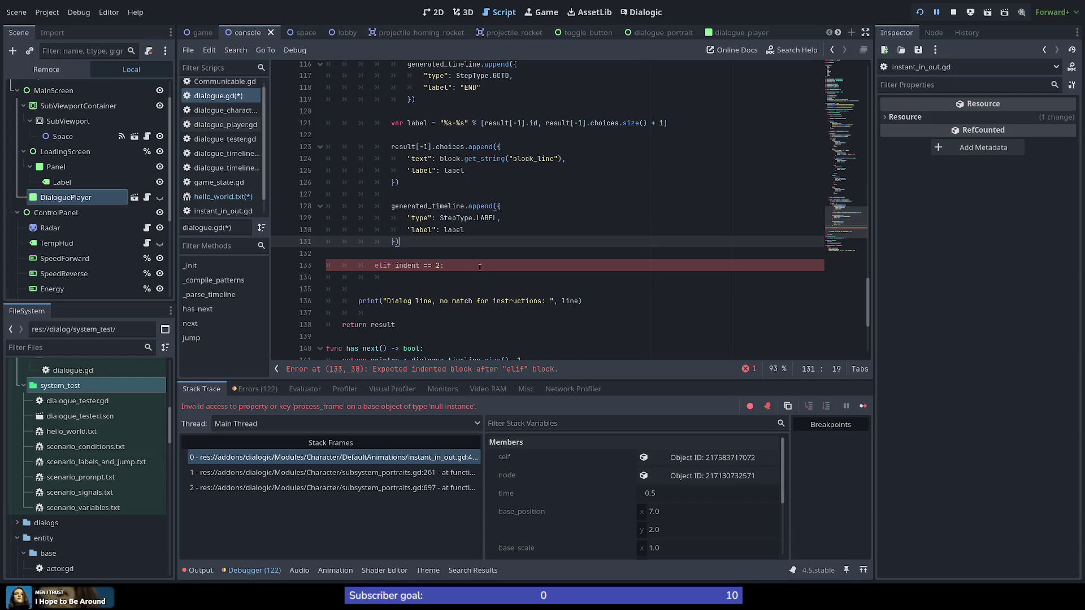
scroll(480, 268, down, 1)
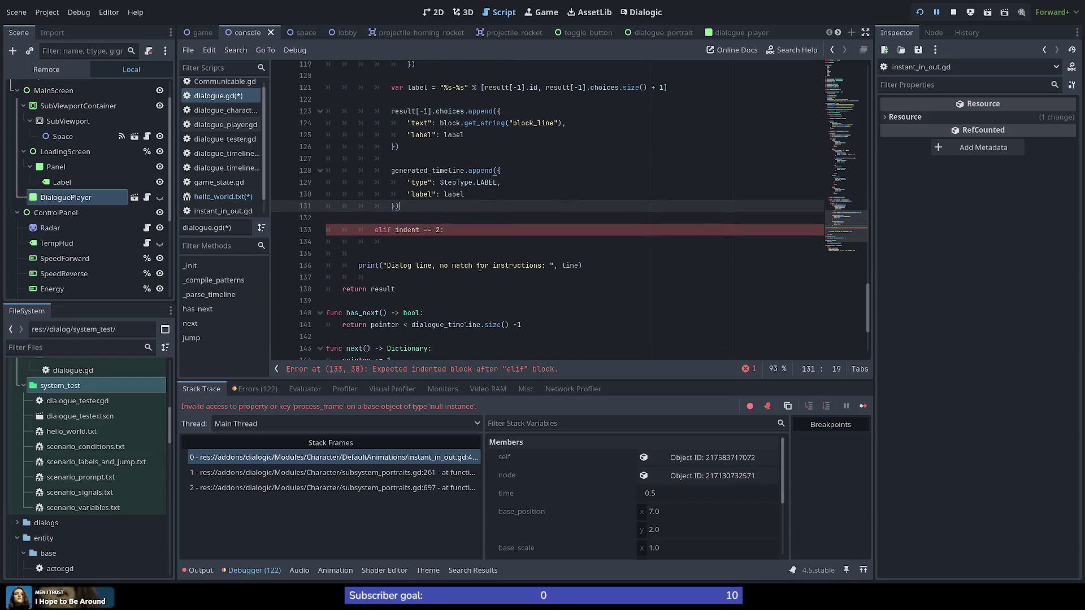
scroll(480, 267, up, 2)
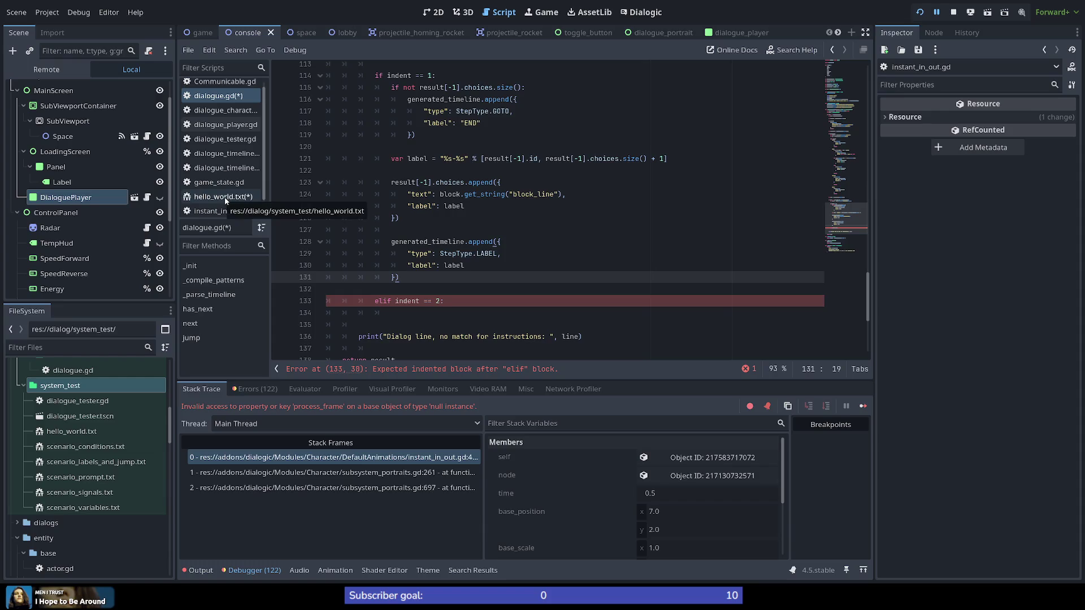
click(430, 309)
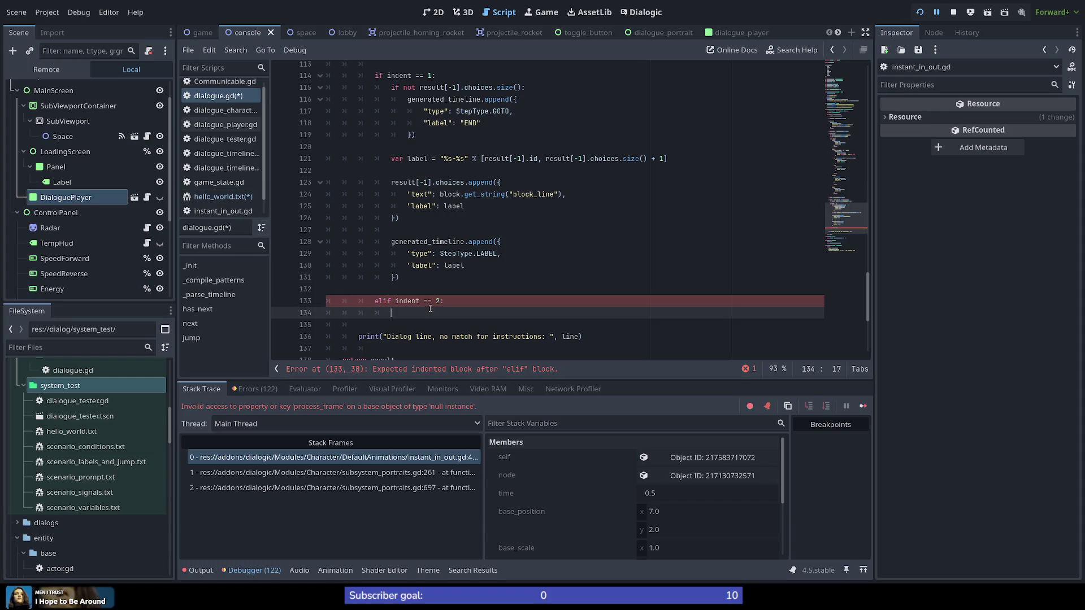
scroll(455, 272, up, 3)
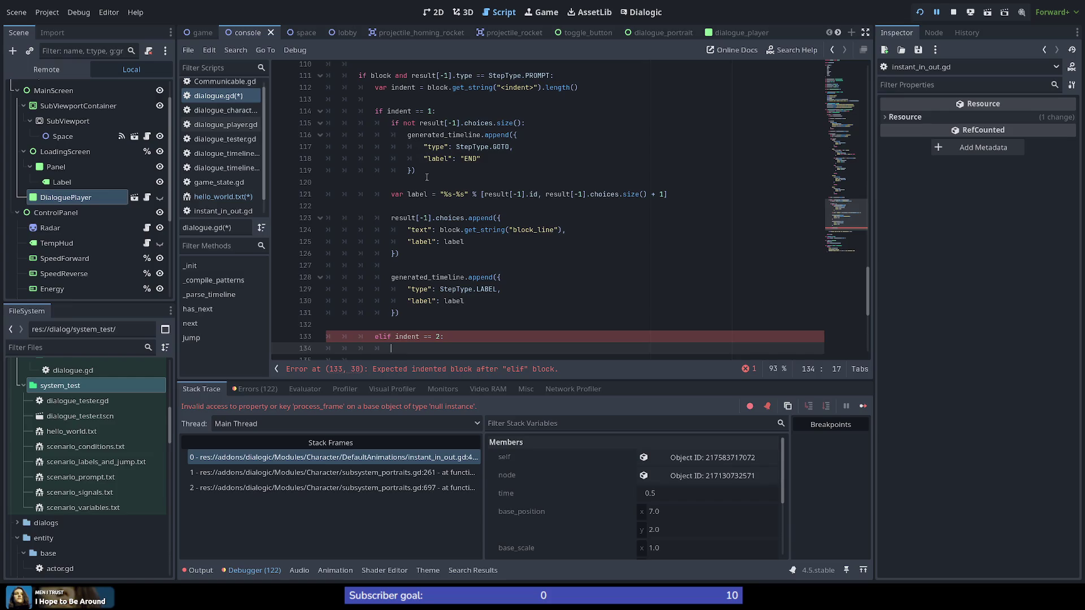
click(427, 172)
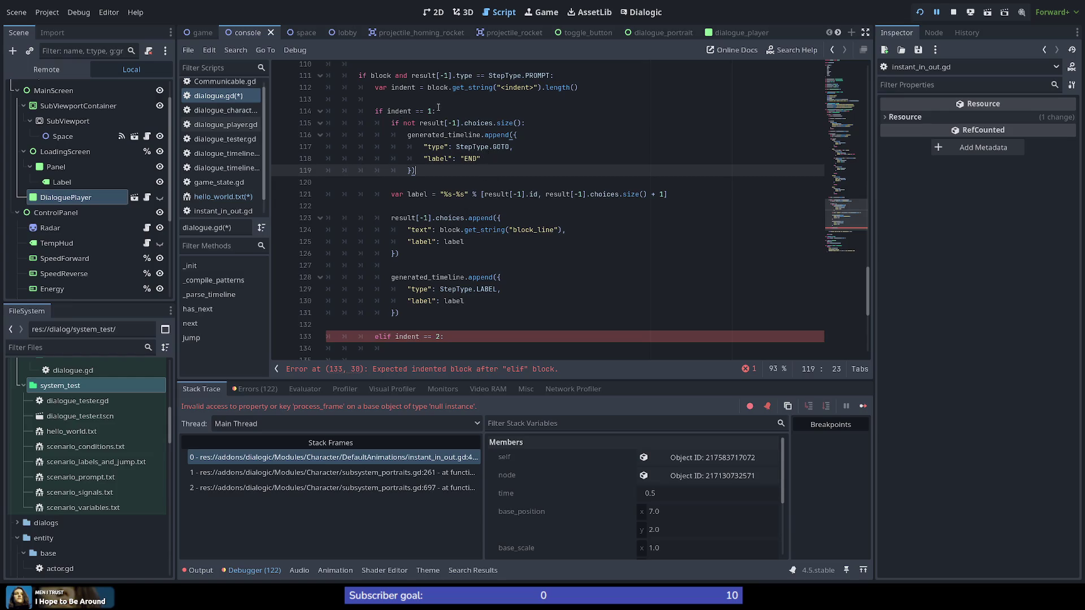
scroll(442, 191, down, 4)
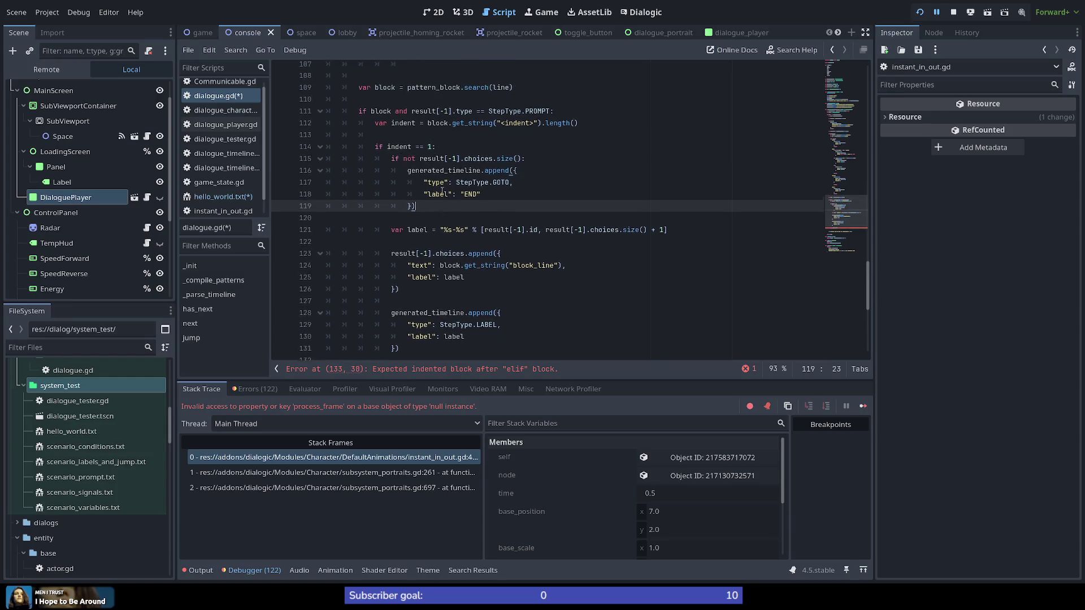
click(223, 196)
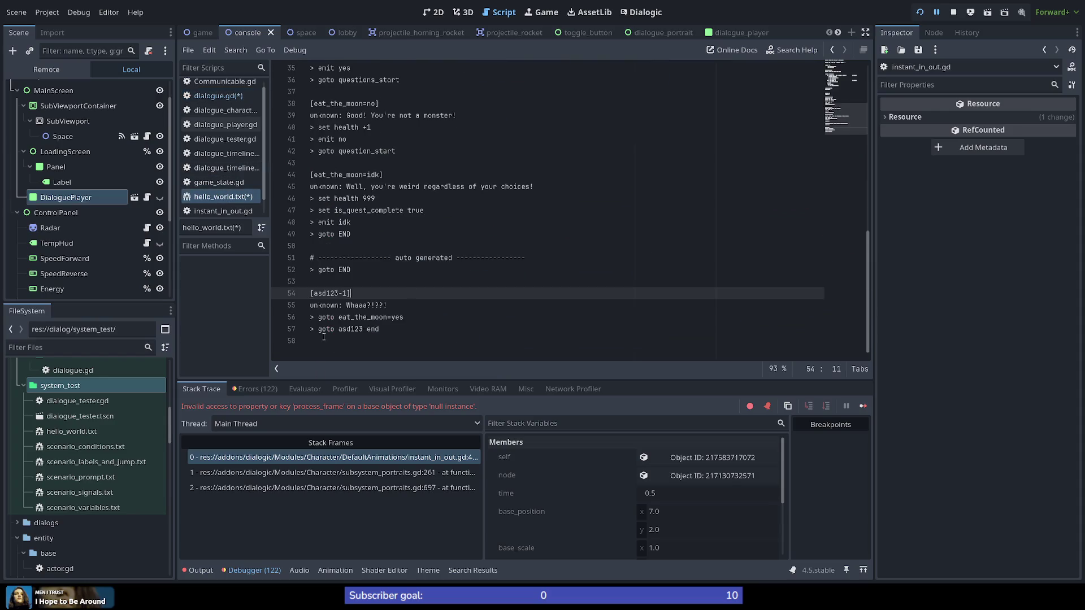
drag(318, 330, 406, 332)
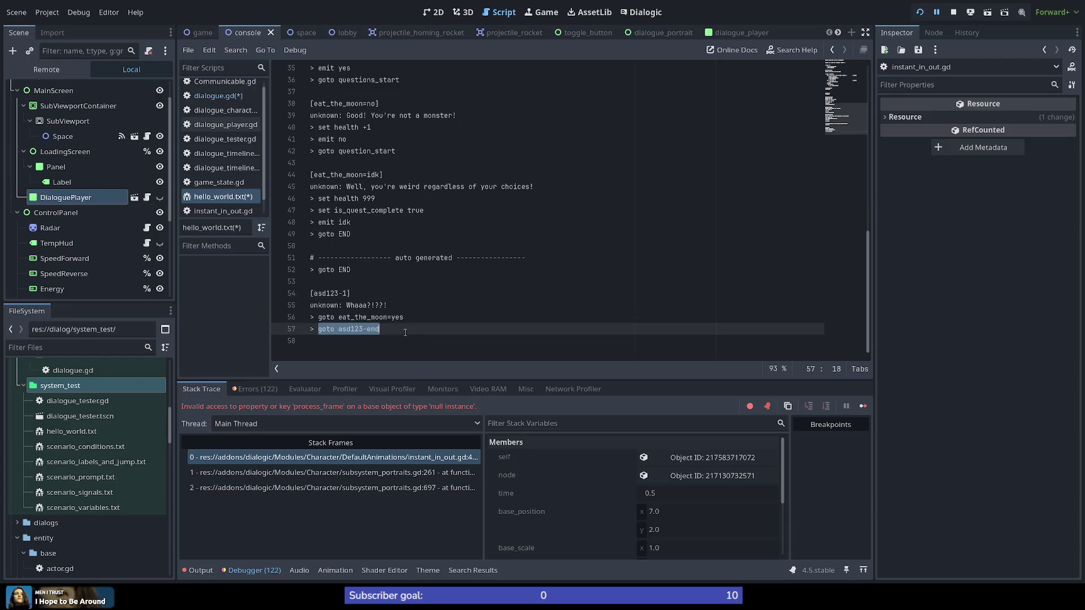
click(407, 329)
drag(375, 328, 318, 329)
scroll(454, 336, up, 4)
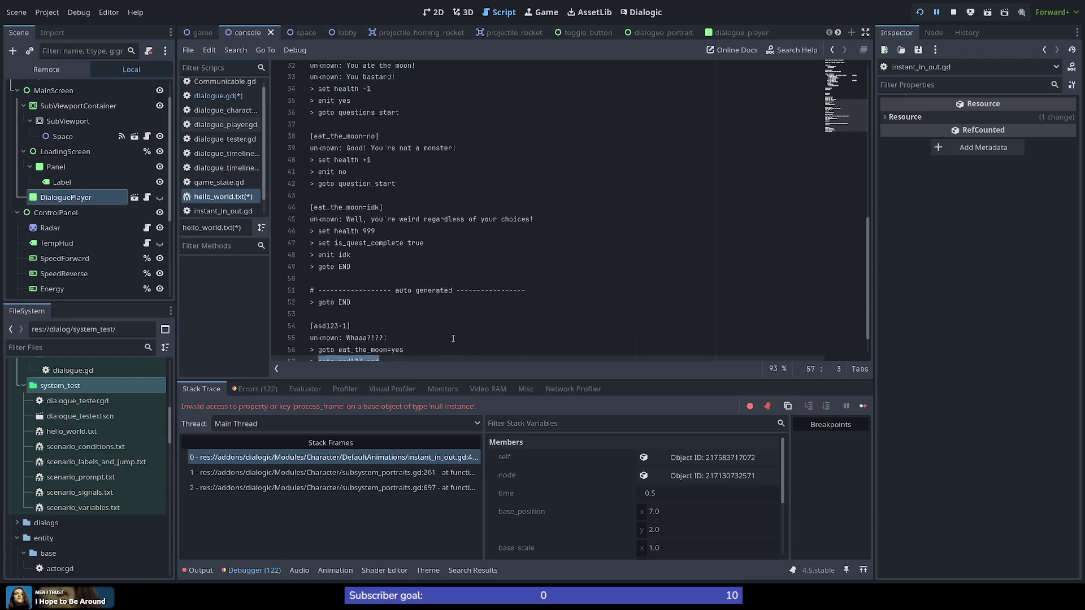
scroll(454, 336, down, 4)
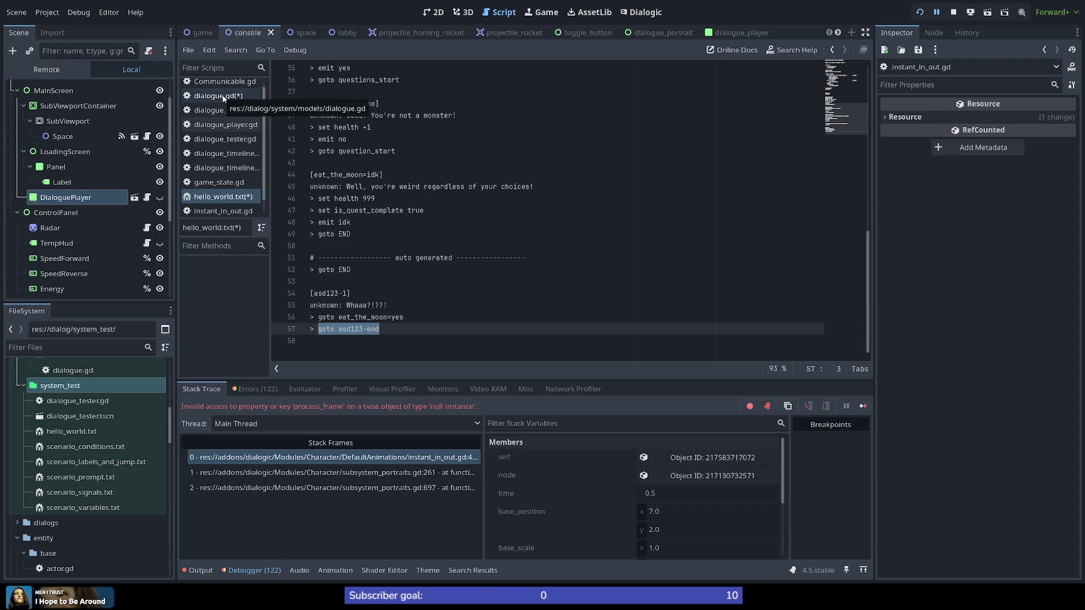
click(223, 96)
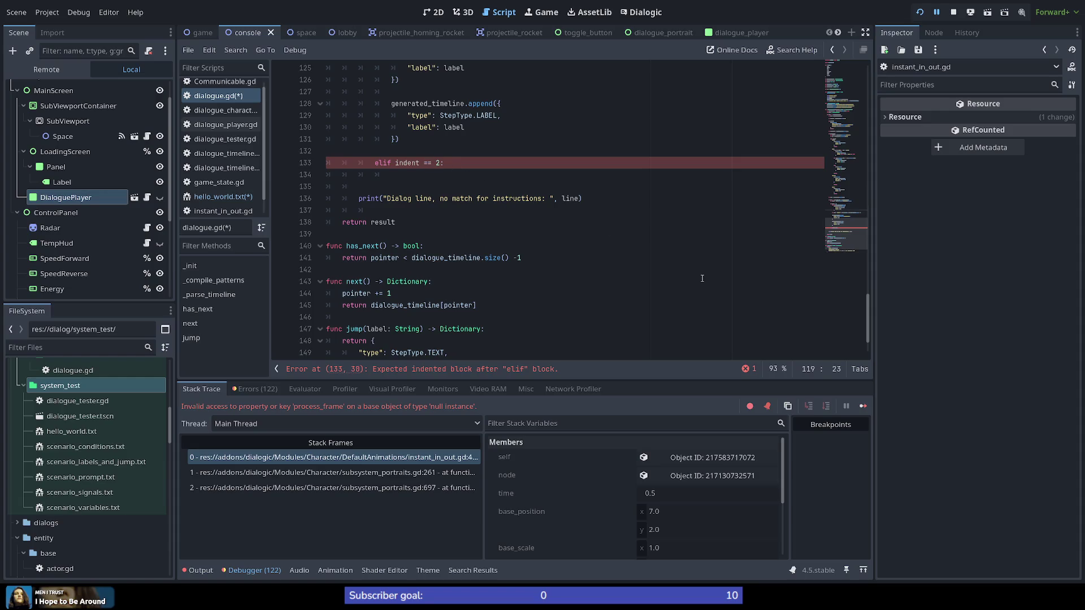
Look over dialogue_timeline, then jump to the error at line 133 via the minimap
scroll(843, 229, down, 2)
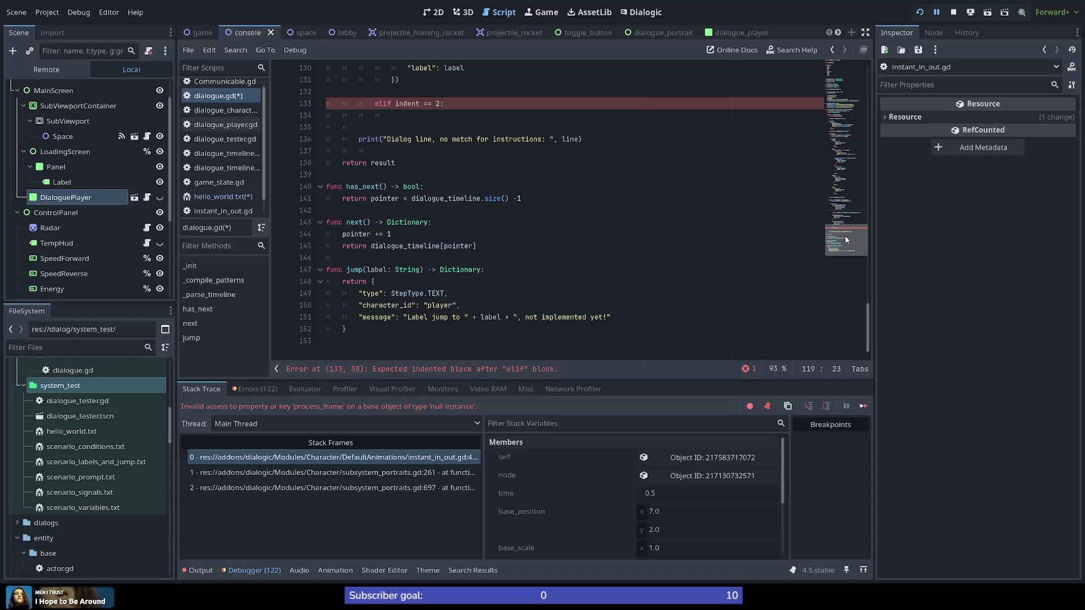
scroll(845, 236, up, 1)
scroll(845, 237, down, 1)
scroll(845, 232, up, 6)
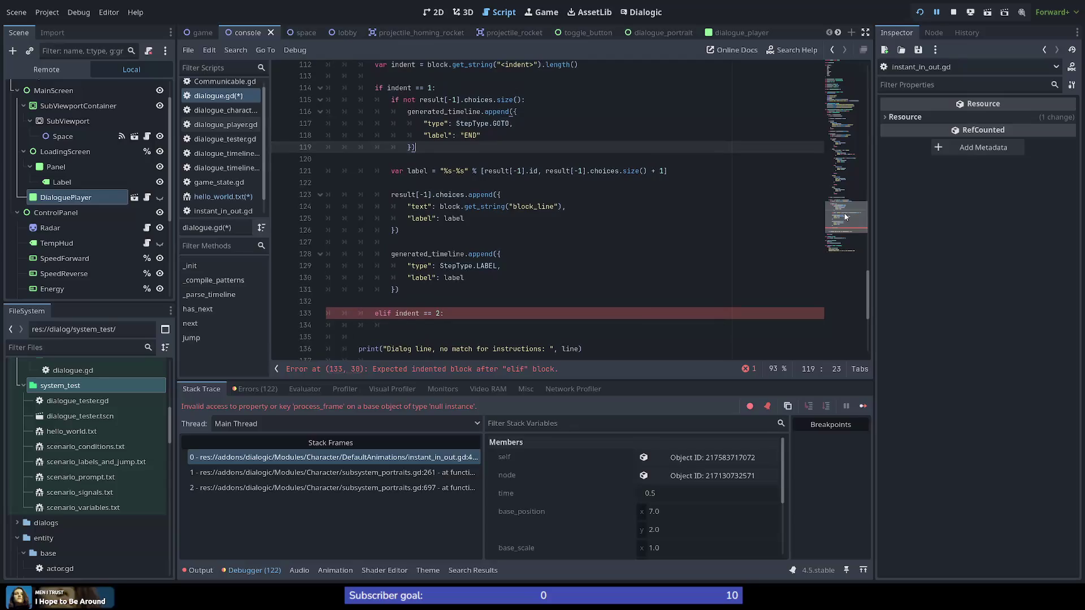
scroll(845, 215, up, 1)
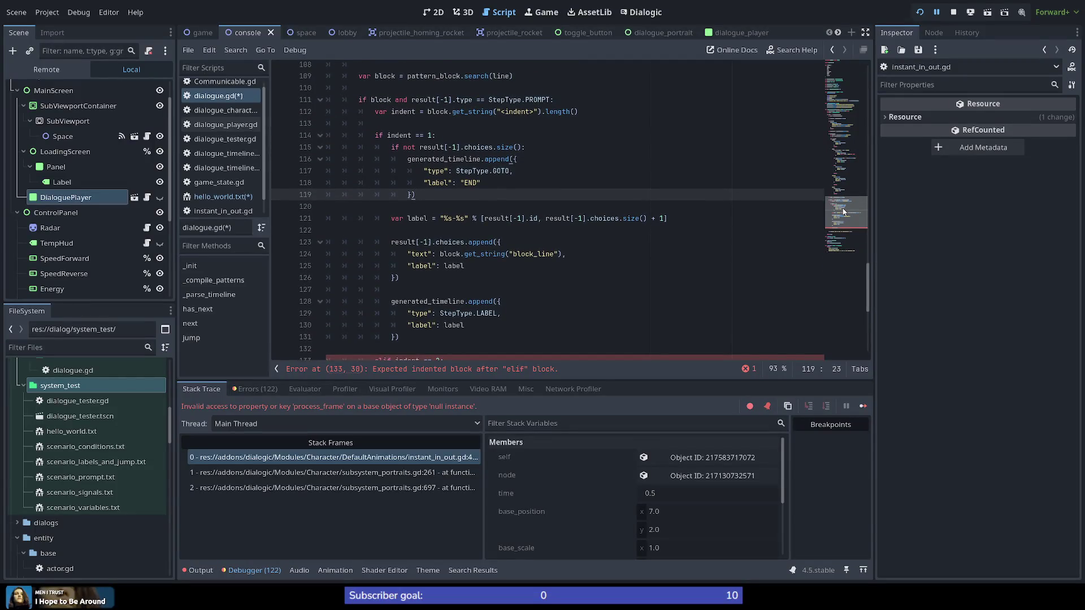
scroll(842, 213, down, 1)
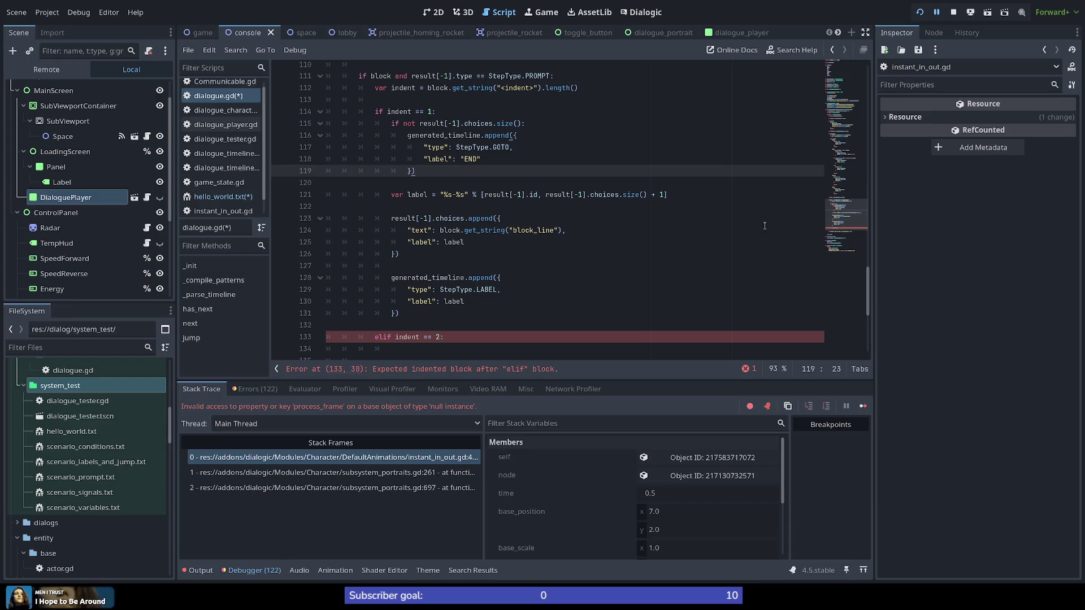
scroll(471, 247, up, 20)
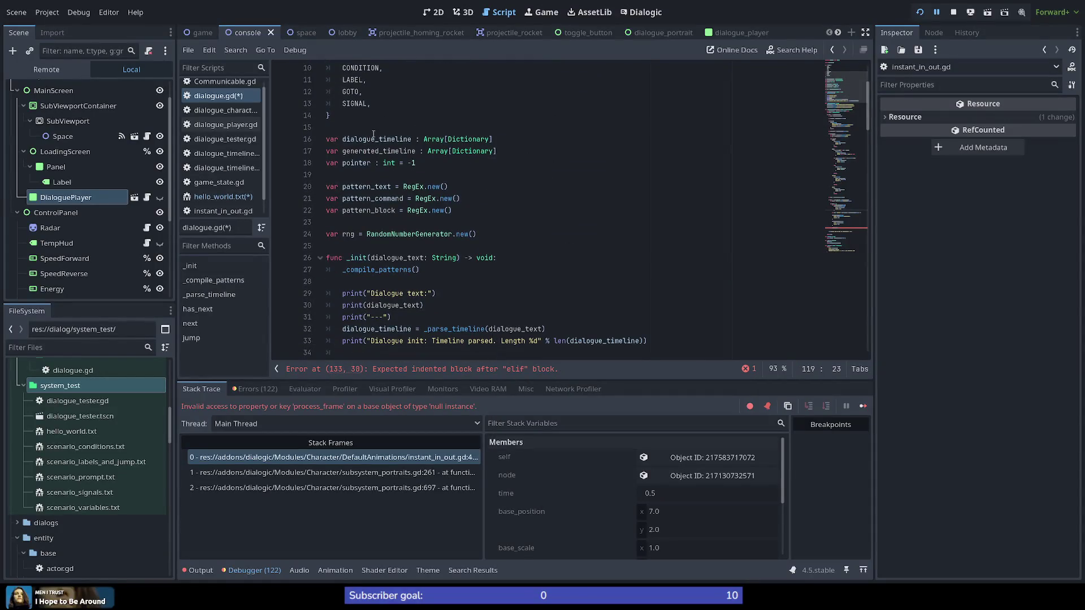
double_click(374, 139)
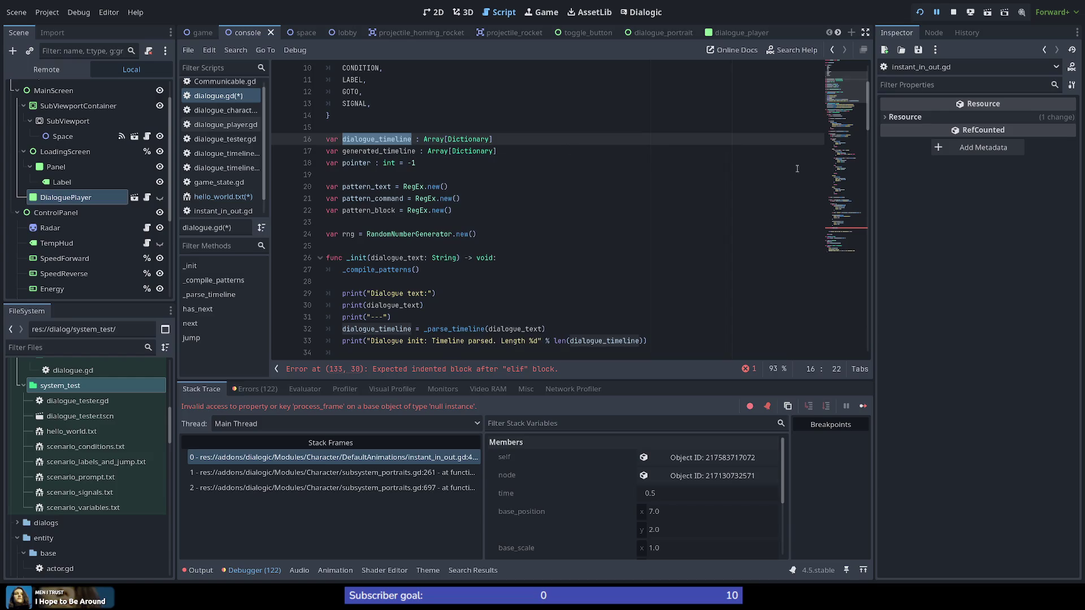
click(842, 229)
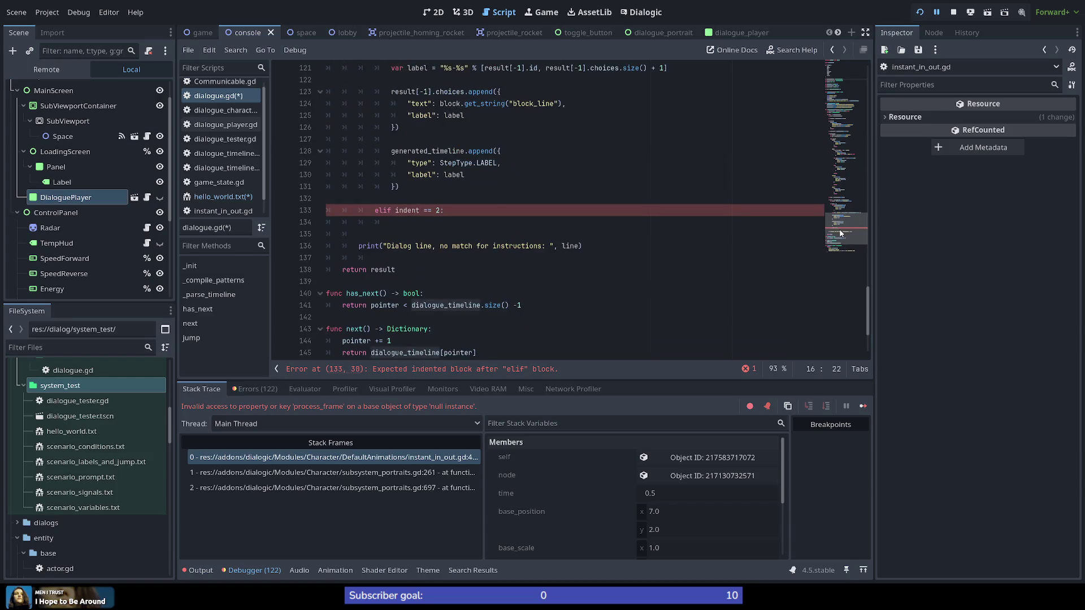
Bring the "prompt" case on line 92 of _parse_timeline into view
scroll(323, 186, up, 4)
scroll(322, 185, up, 9)
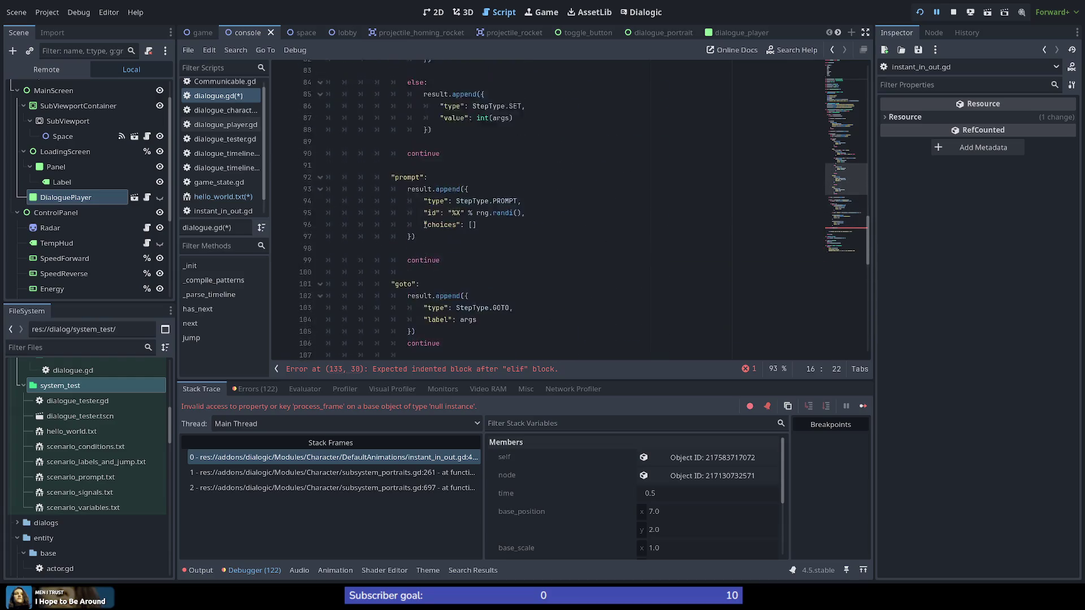
scroll(415, 250, down, 1)
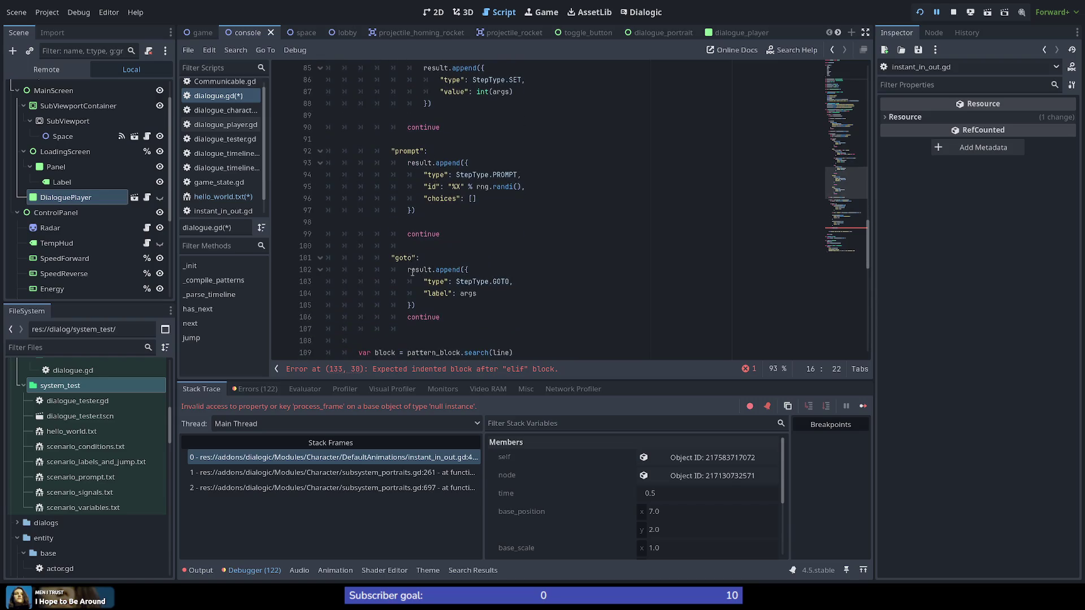
scroll(446, 277, up, 7)
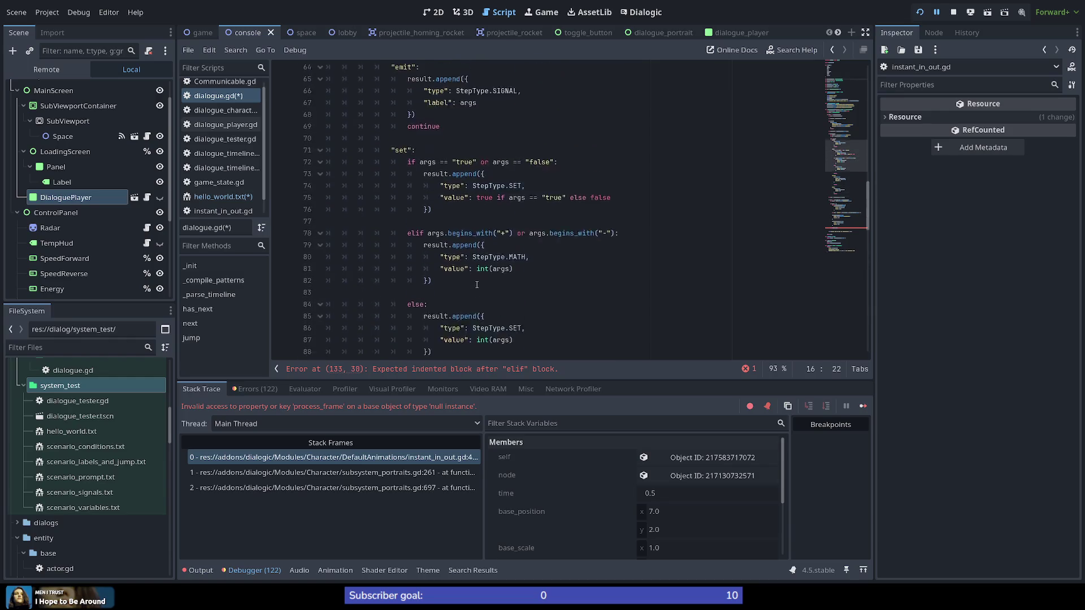
scroll(406, 177, down, 6)
double_click(407, 187)
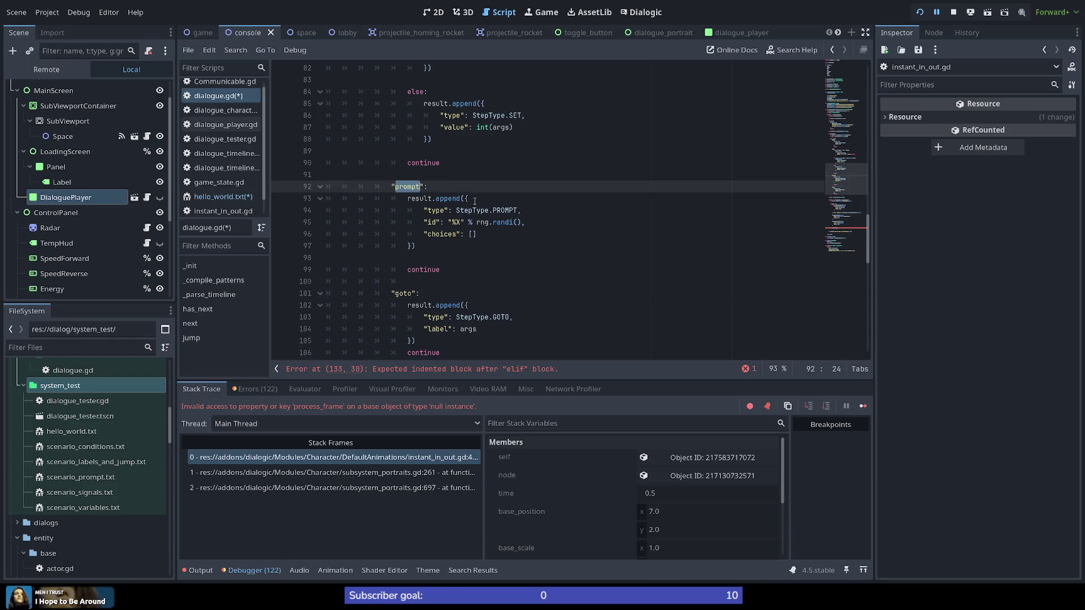
scroll(407, 264, up, 1)
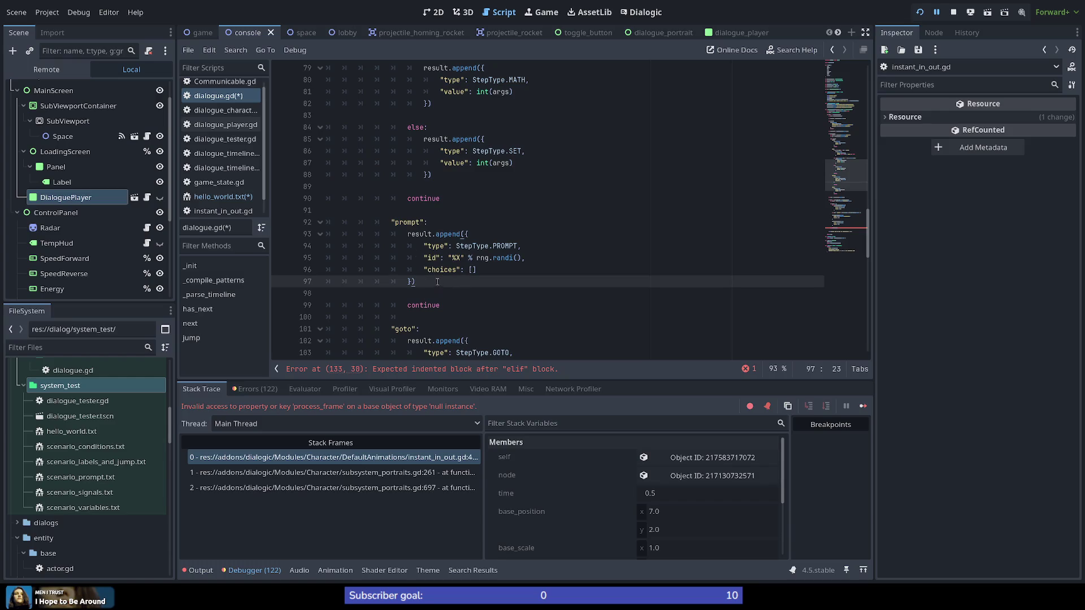
Replace the PROMPT step's id expression with prompt_id, declared as var prompt_id = "%X" % rng.randi()
mouse_move(448, 258)
mouse_down()
mouse_move(490, 258)
mouse_move(498, 246)
mouse_move(523, 258)
mouse_up()
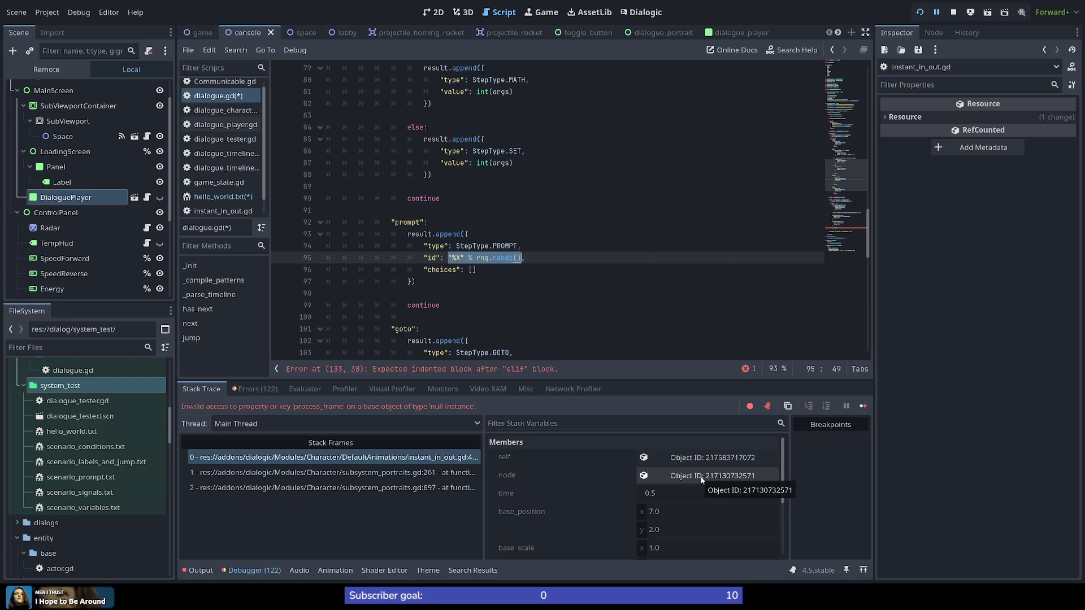
text(id": id,)
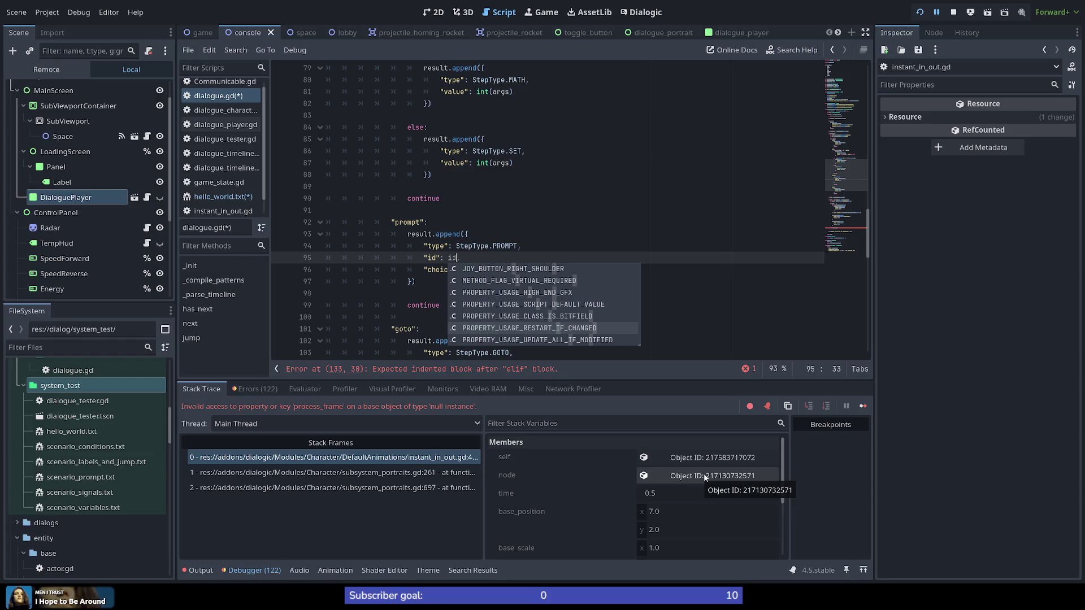
key(BackSpace)
key(BackSpace)
text(prompt_id)
key(Up)
key(Up)
key(Up)
key(Return)
text(var promp)
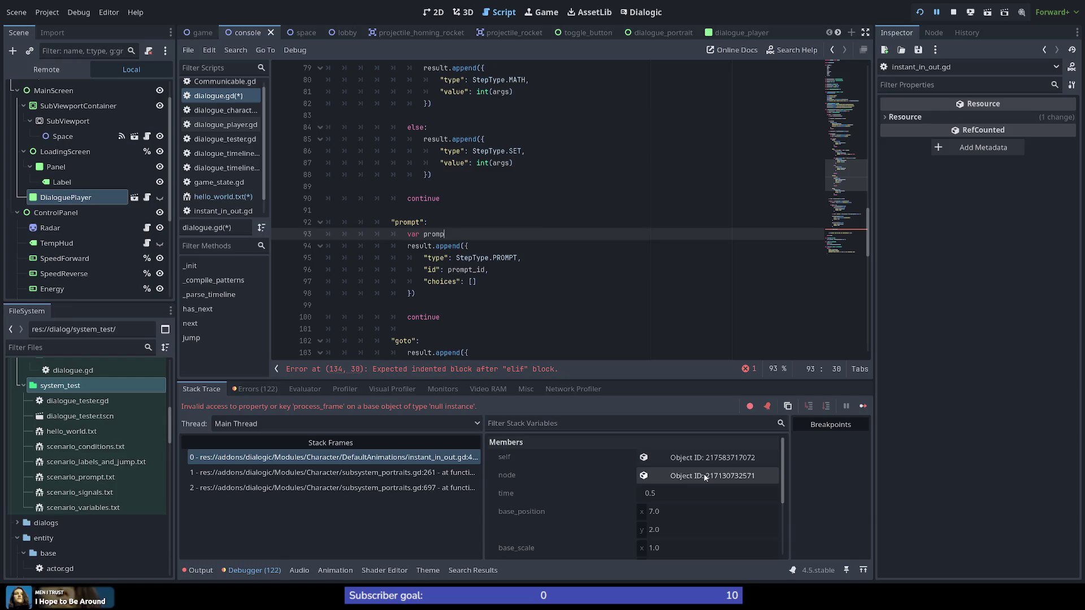
text(t_id = )
text("%X" % rng.randi())
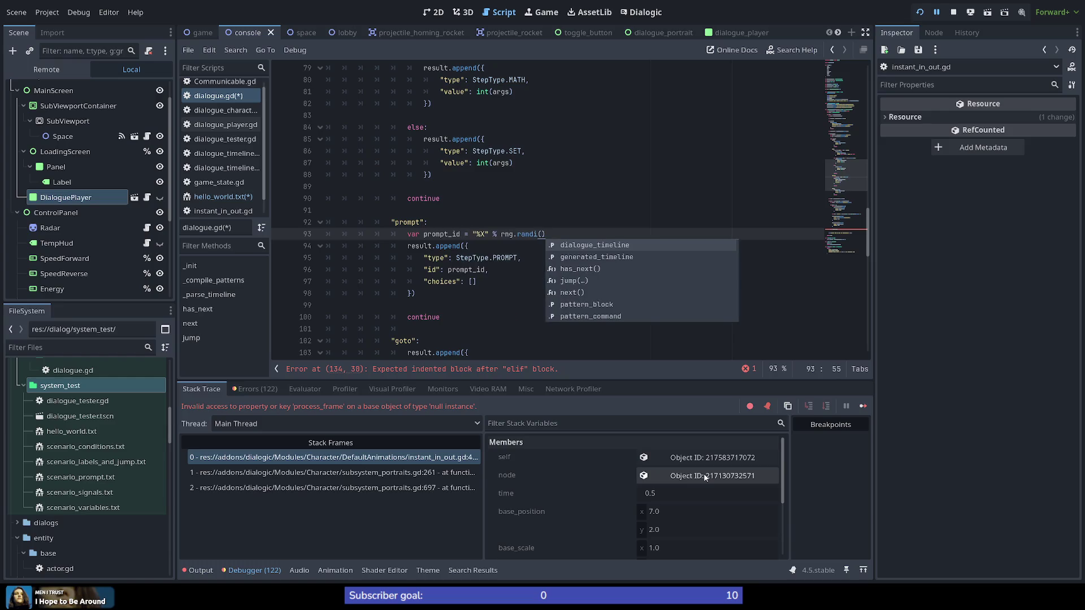
key(Escape)
Begin a second result.append({ after the PROMPT step, containing a "type" key
key(Return)
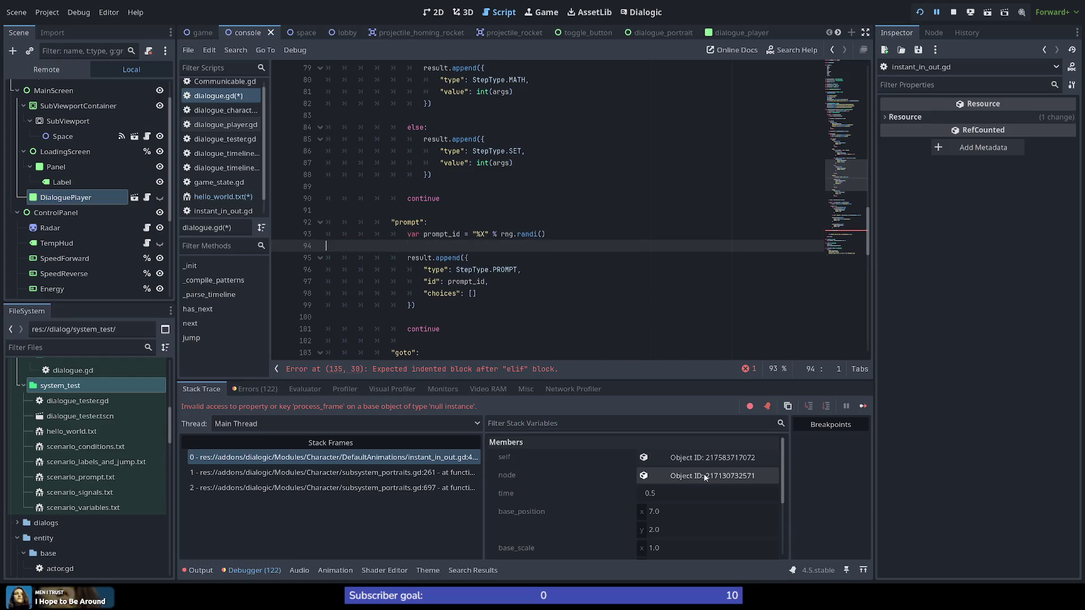
key(Down)
key(Down)
key(Down)
key(Up)
key(End)
key(Return)
key(Return)
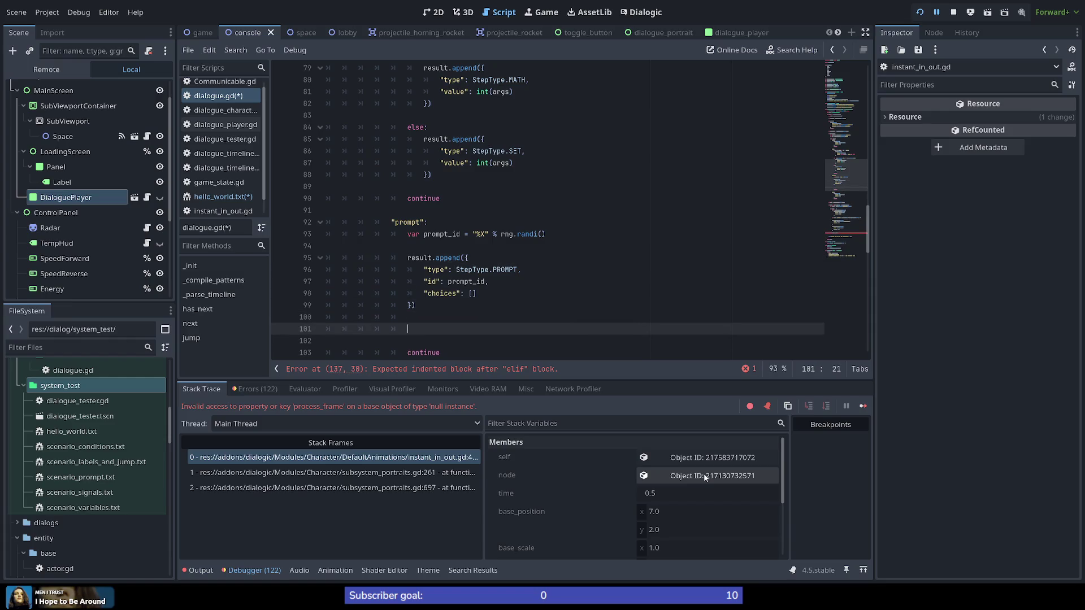
text(result.)
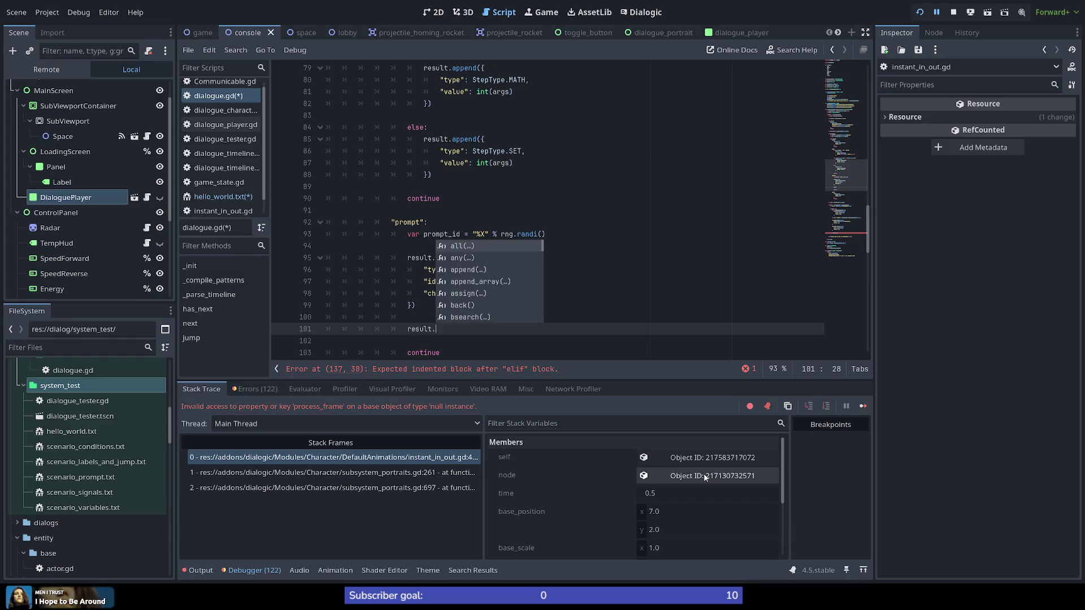
text(append()
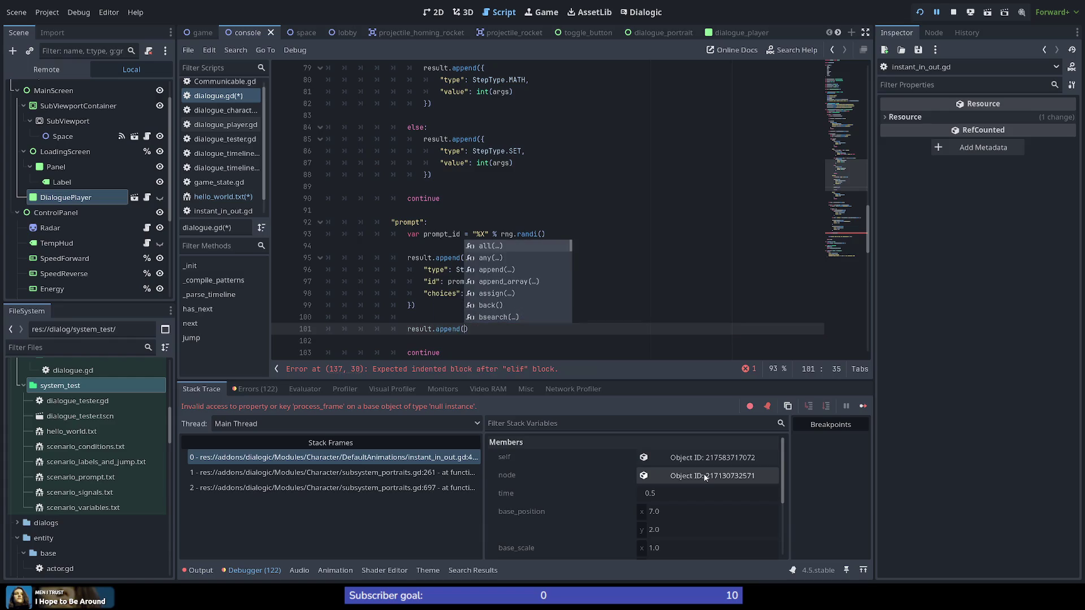
key(Return)
text({)
key(Return)
text("type")
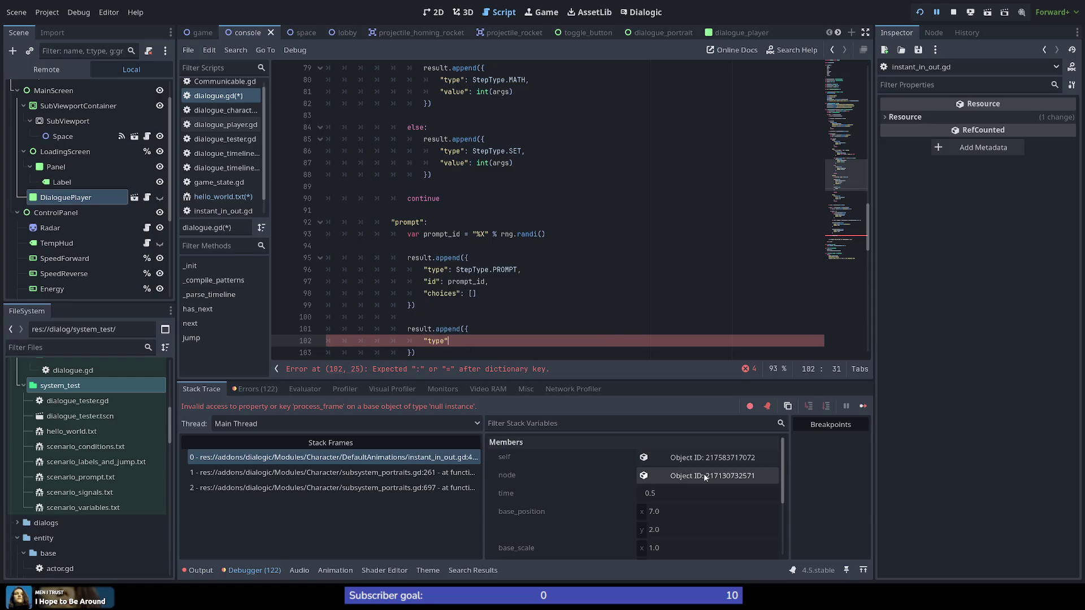